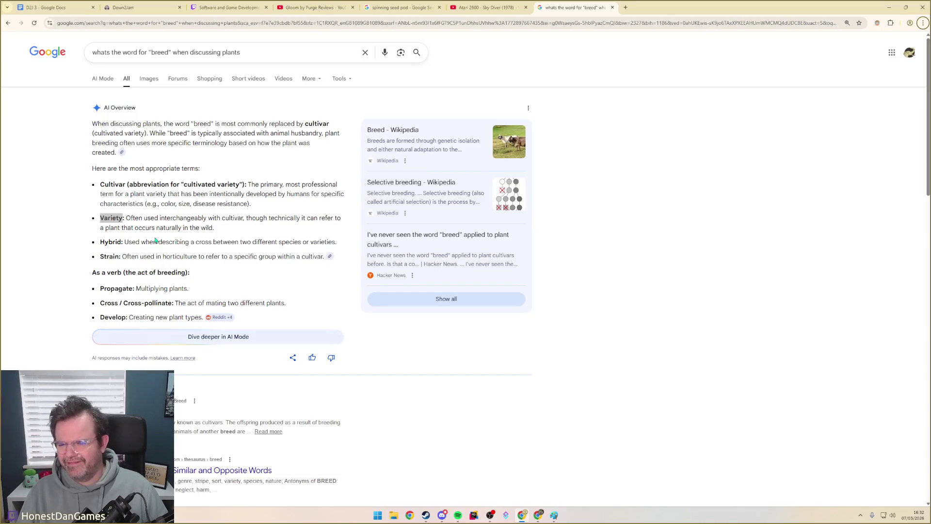
# - Clear the highlighted 'Variety' term in Search and return to the D2J 3 design document
pyautogui.click(135, 255)
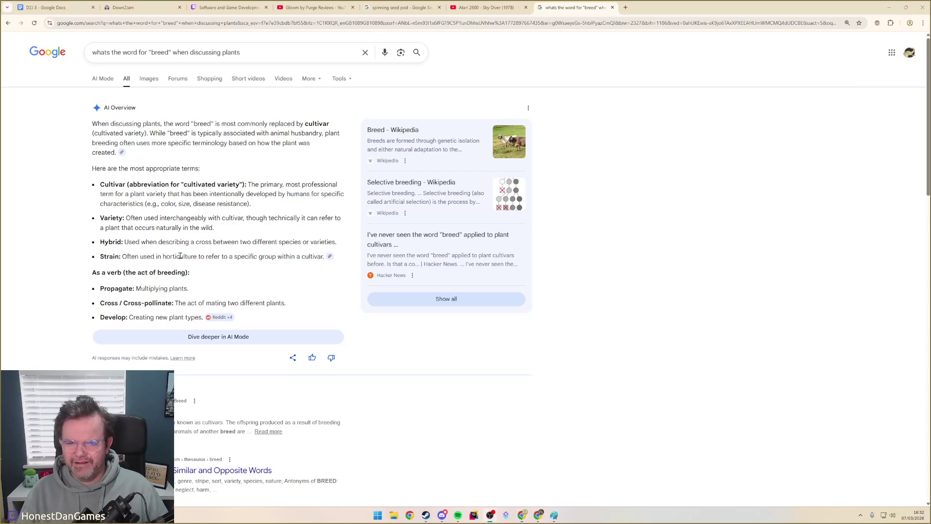
pyautogui.hotkey('alt', 'Tab')
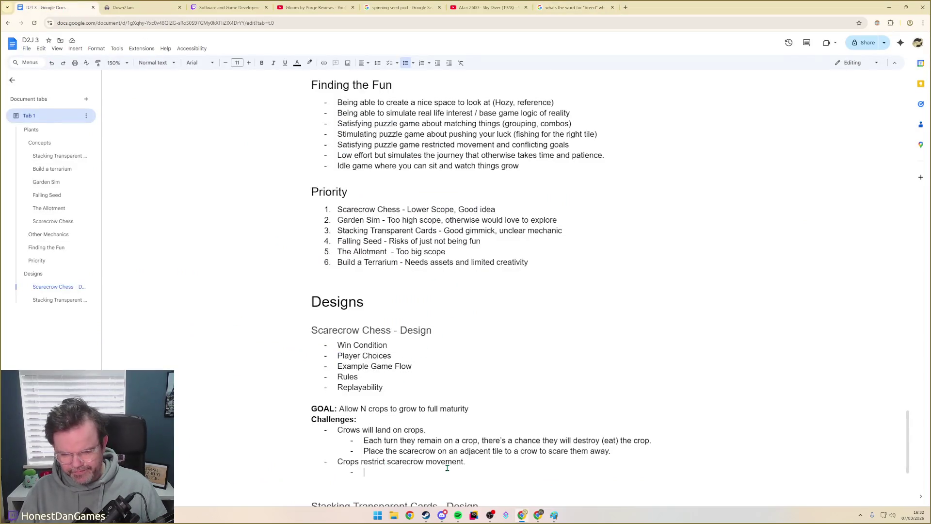
pyautogui.write('Variety')
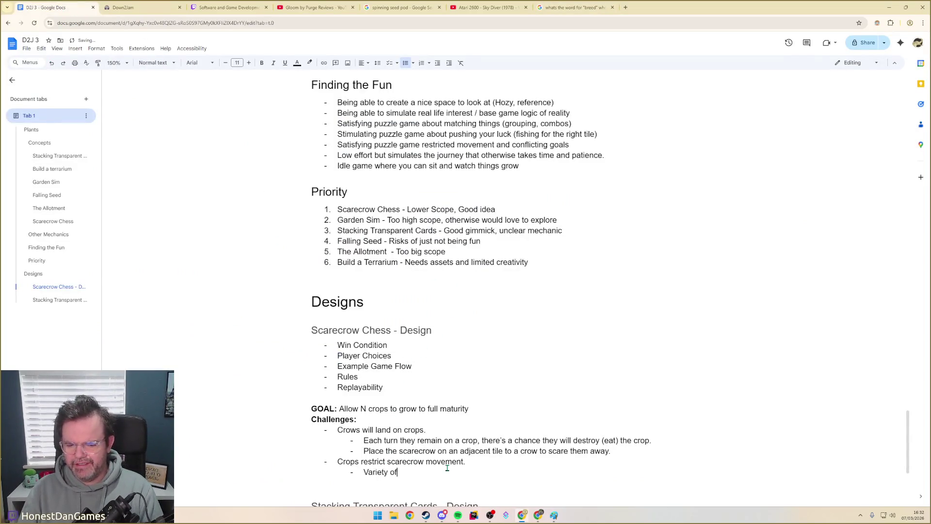
# - Write 'Different plant varieties have different rules' and start a nested 'You can't…' rule bullet beneath it
pyautogui.hotkey('ctrl', 'BackSpace')
pyautogui.write('Various')
pyautogui.hotkey('ctrl', 'BackSpace')
pyautogui.write('Differ')
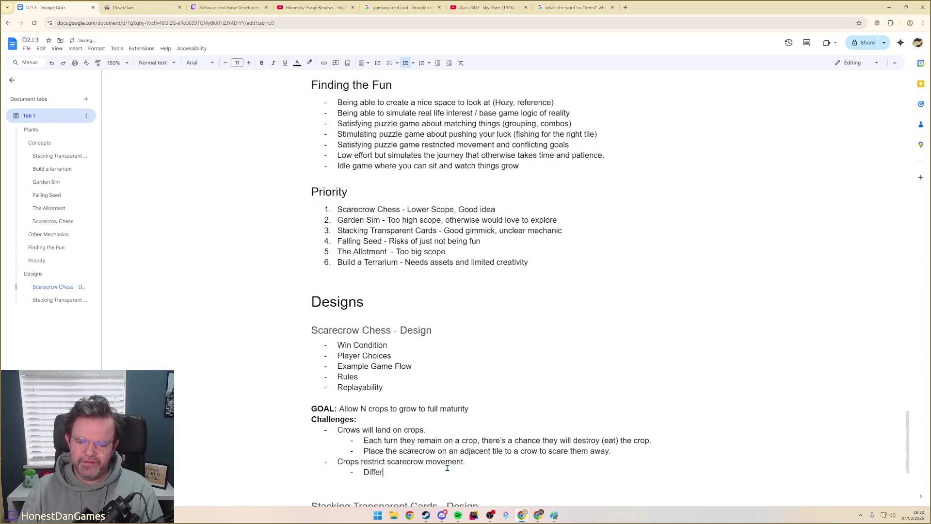
pyautogui.write('ent plant var')
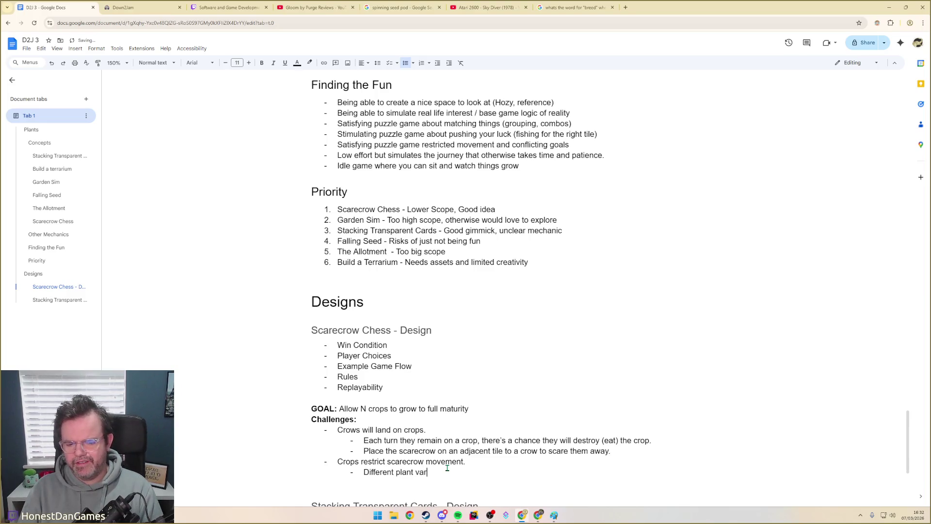
pyautogui.write('ieties have different rules')
pyautogui.press('Return')
pyautogui.press('Tab')
pyautogui.write("You can'")
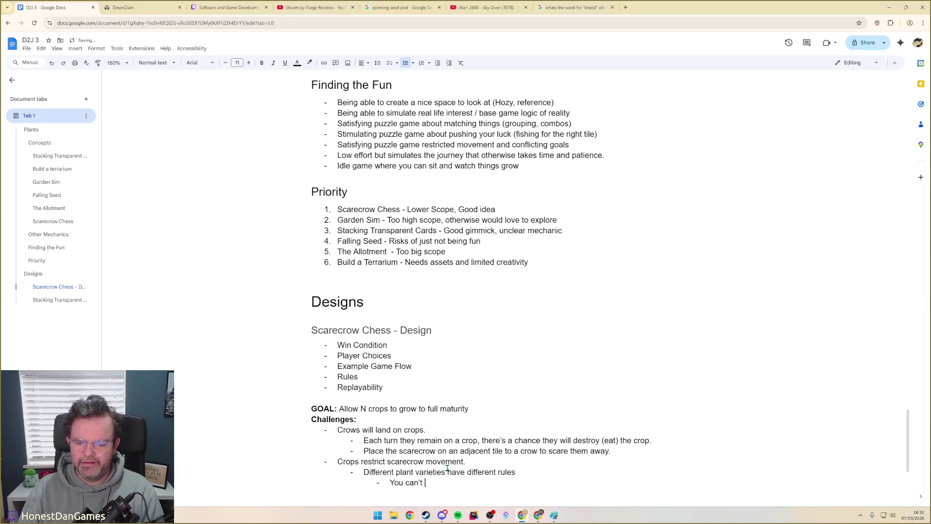
pyautogui.write('t end a turn ')
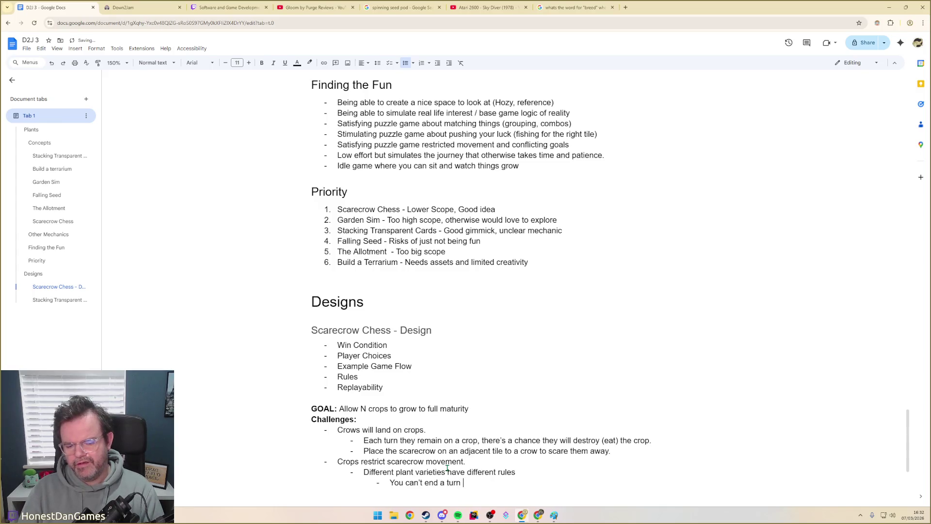
pyautogui.write('on some ')
pyautogui.write("You can't move through some")
pyautogui.write('ts')
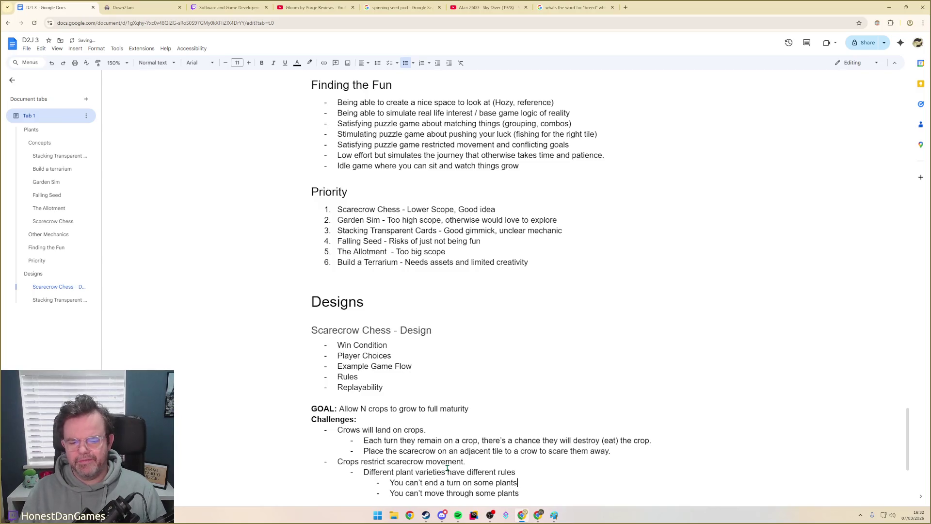
# - Replace the ending-a-turn rule with 'Some plants block all methods of movement (through or over)' above the moving-through rule
pyautogui.moveTo(518, 482); pyautogui.dragTo(390, 484)
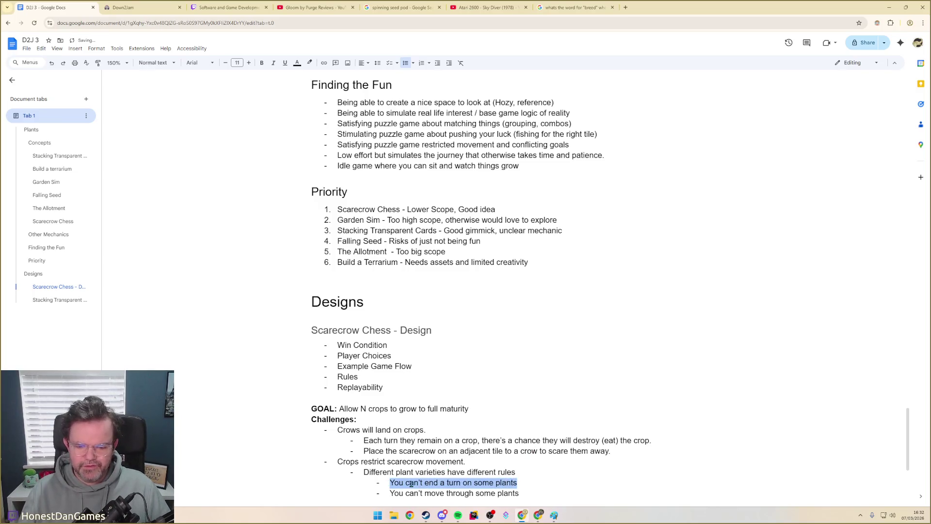
pyautogui.press('BackSpace')
pyautogui.press('BackSpace')
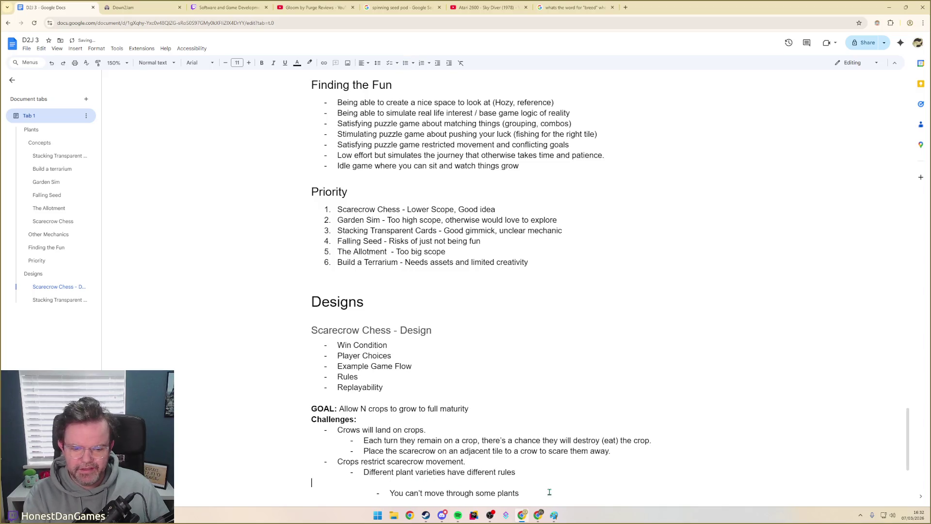
pyautogui.press('BackSpace')
pyautogui.click(557, 487)
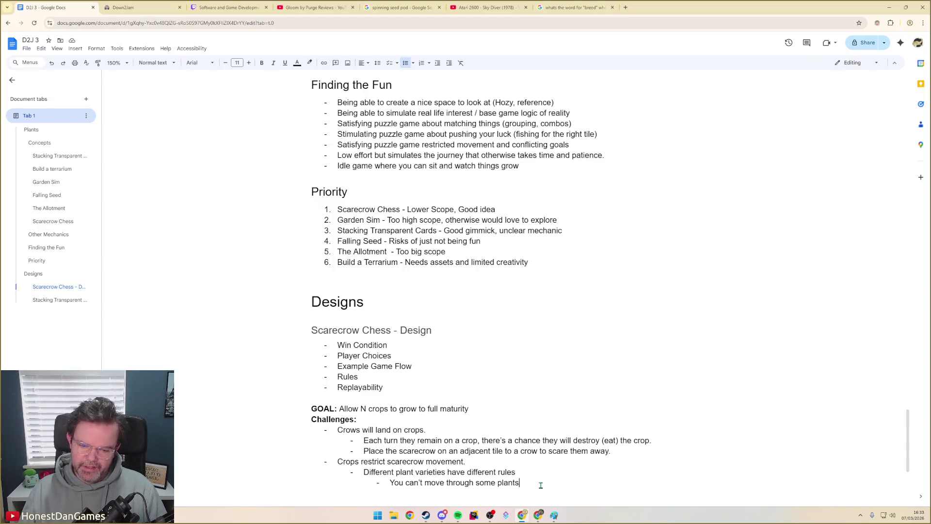
pyautogui.click(390, 482)
pyautogui.write('Some plants block all method')
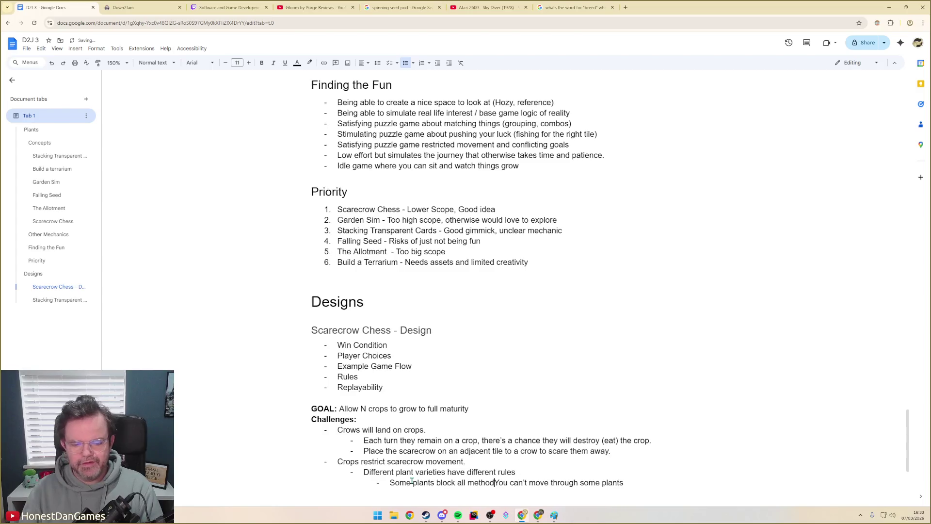
pyautogui.write('s of movement (through or over)')
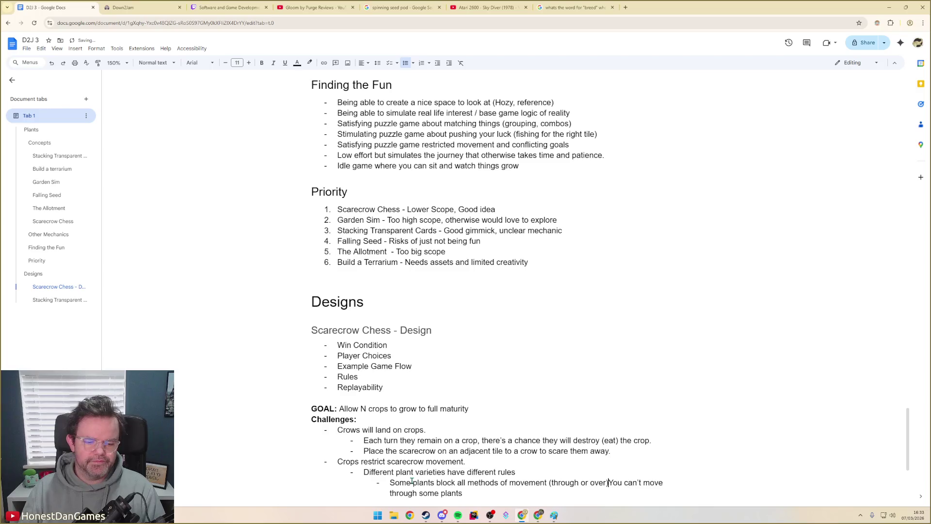
pyautogui.press('Return')
pyautogui.scroll(-2, 535, 413)
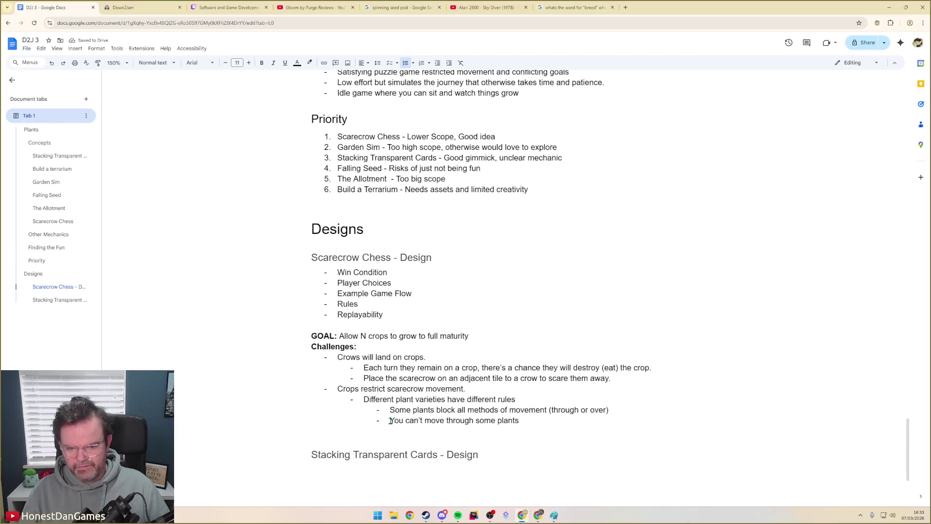
pyautogui.write('Some plants prevent you moving through them')
# - Reword the rules as 'prevent you moving through them' and 'prevent you ending your turn on them', then switch to the Paint sketch
pyautogui.hotkey('ctrl', 'shift', 'Right')
pyautogui.hotkey('ctrl', 'shift', 'Right')
pyautogui.hotkey('ctrl', 'shift', 'Right')
pyautogui.hotkey('ctrl', 'shift', 'Right')
pyautogui.hotkey('ctrl', 'shift', 'Right')
pyautogui.hotkey('ctrl', 'shift', 'Right')
pyautogui.press('Delete')
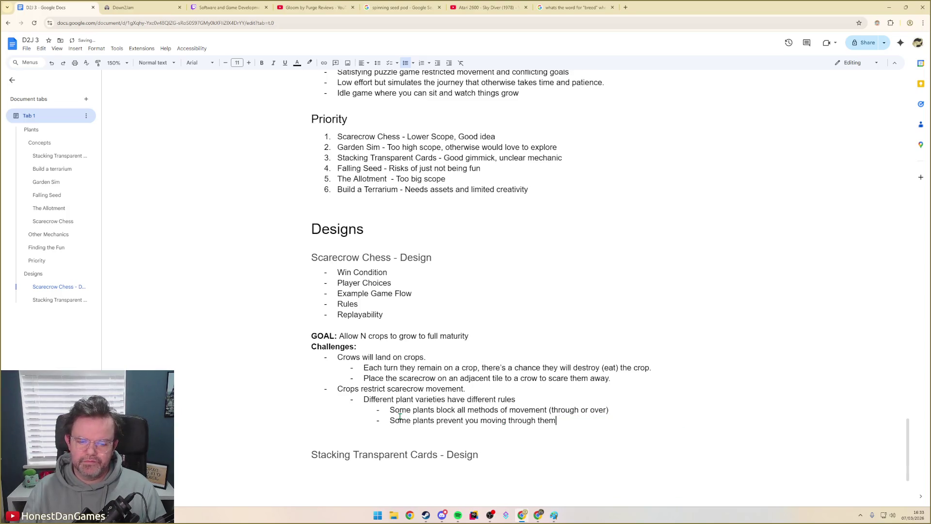
pyautogui.press('Return')
pyautogui.write('Some plants')
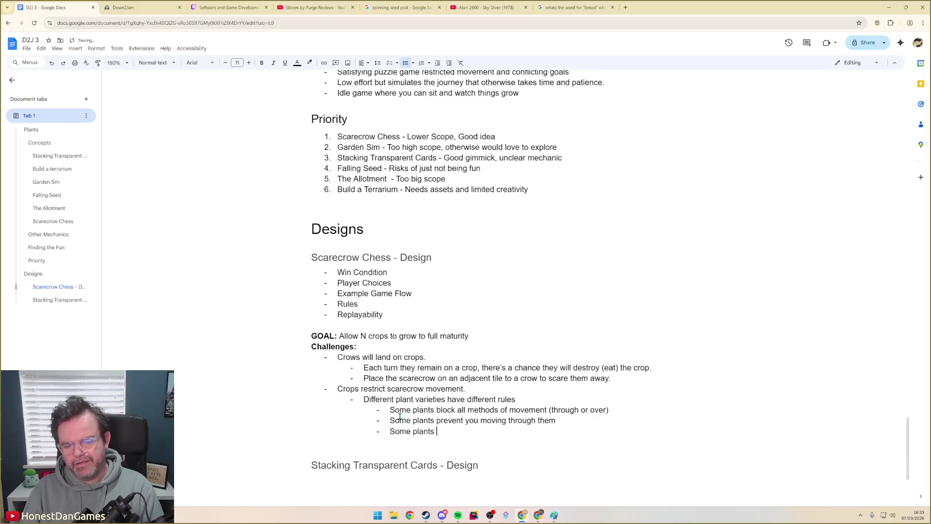
pyautogui.write(' prevent you ending your turn on them')
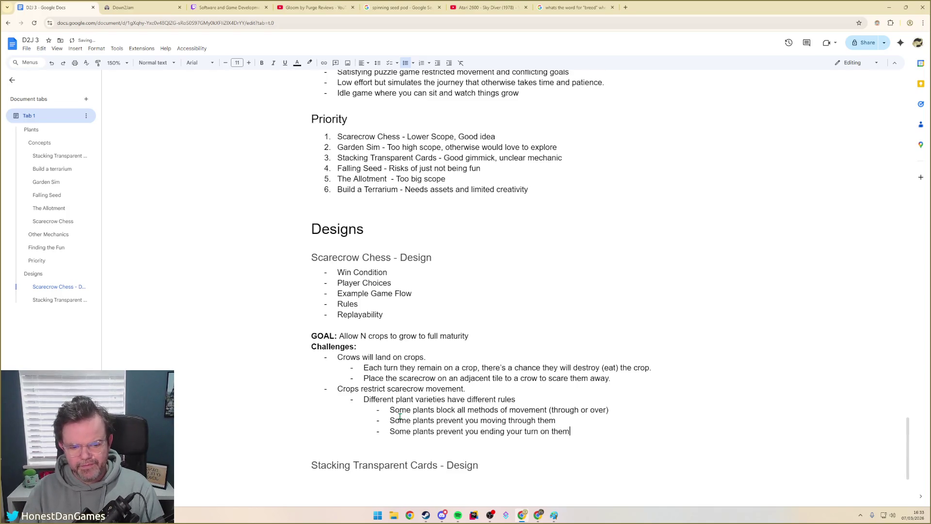
pyautogui.press('Return')
pyautogui.write('S')
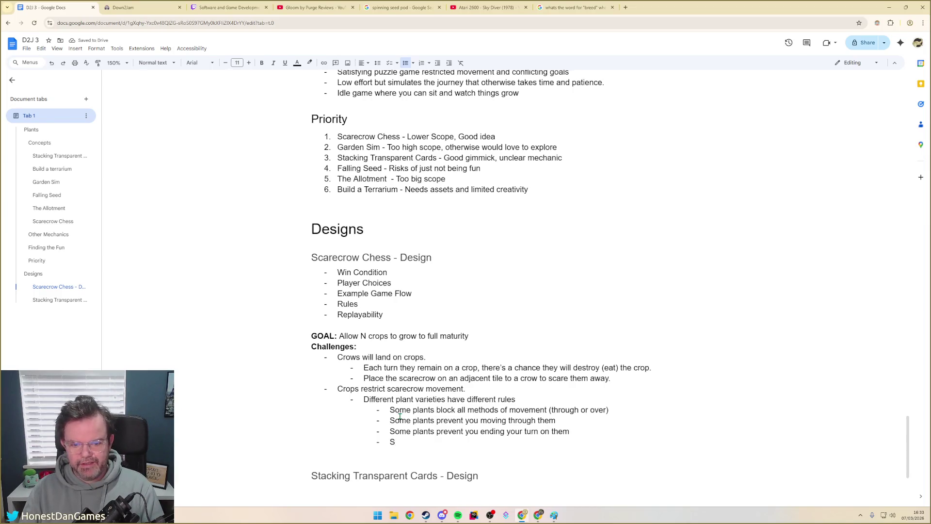
pyautogui.press('BackSpace')
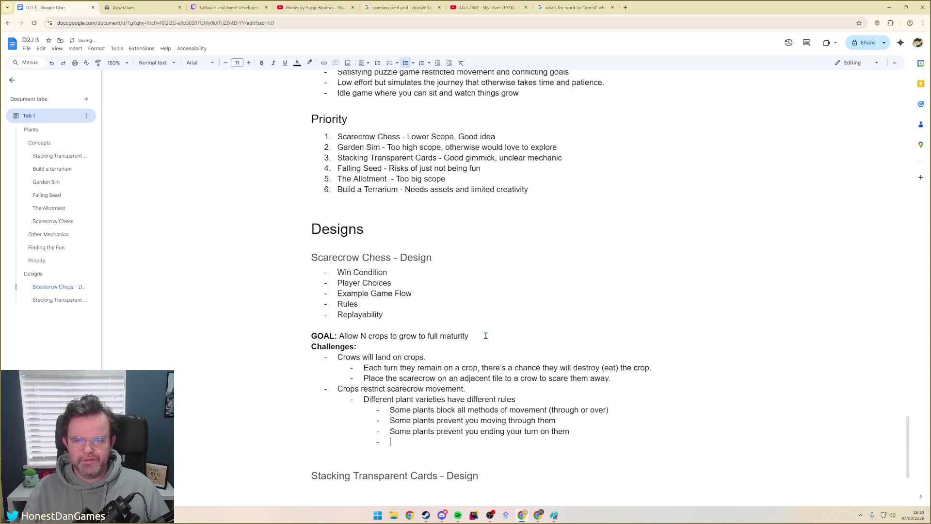
pyautogui.click(553, 515)
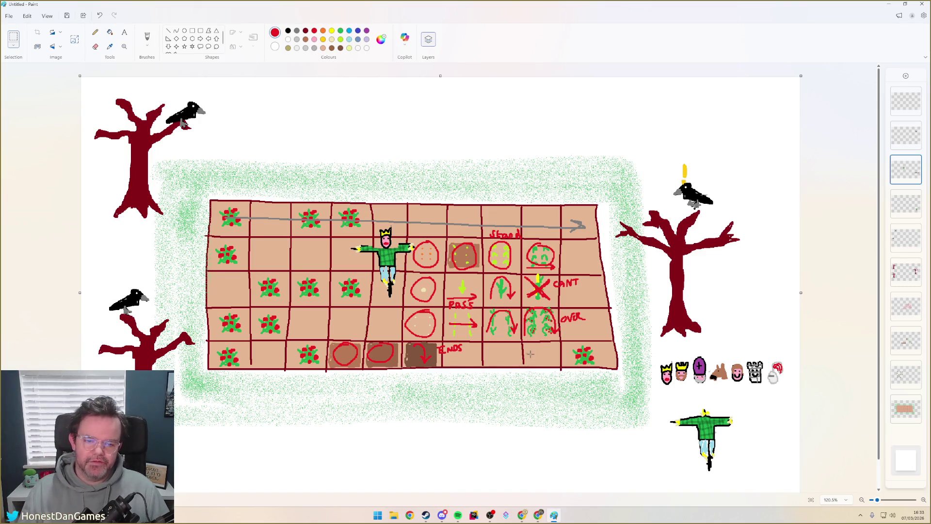
# - Finish viewing the board sketch in Paint and switch back to the design document
pyautogui.press('alt')
pyautogui.hotkey('alt', 'Tab')
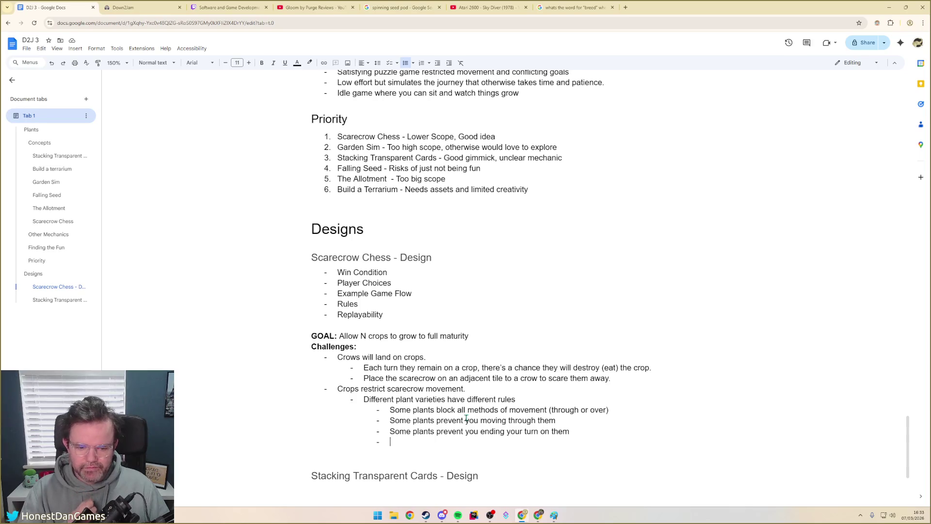
# - Change the first rule to 'Some plants prevent you jumping over them', then switch to the Paint sketch
pyautogui.moveTo(614, 410); pyautogui.dragTo(438, 410)
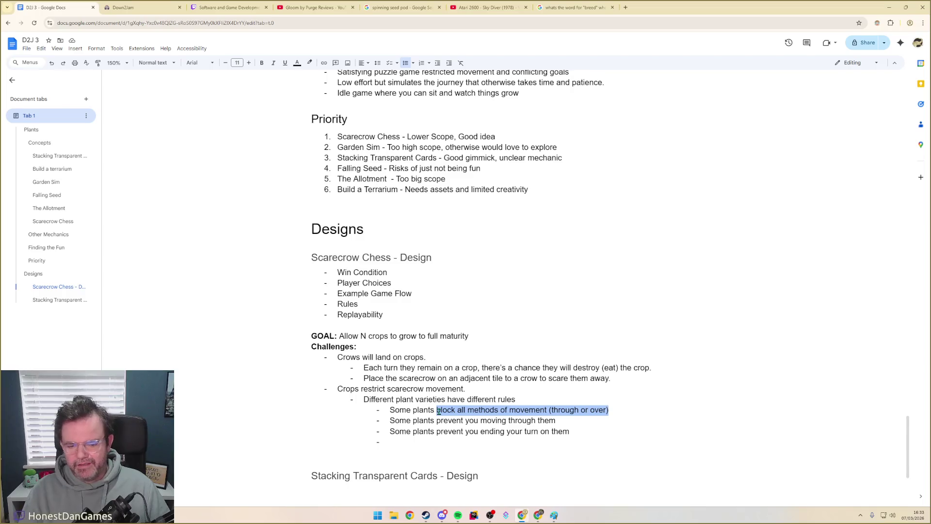
pyautogui.write('prevent you jumping over them')
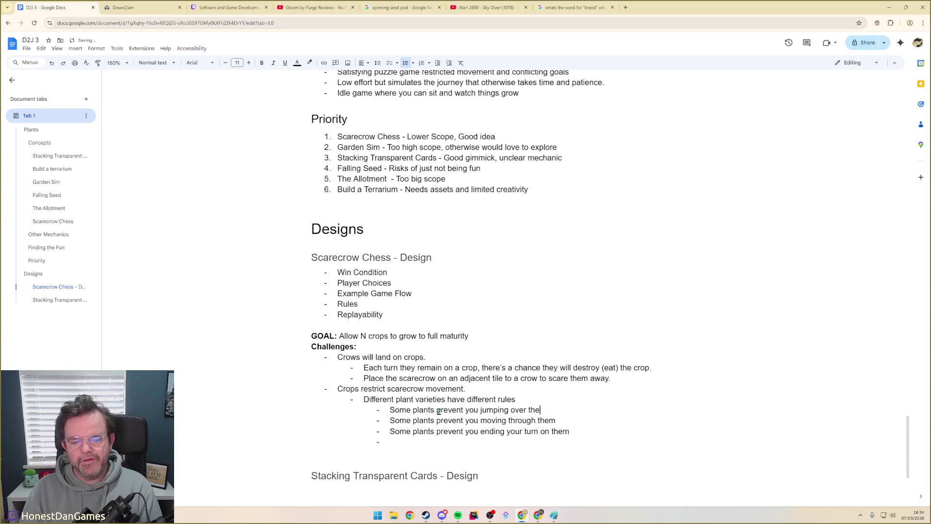
pyautogui.press('Down')
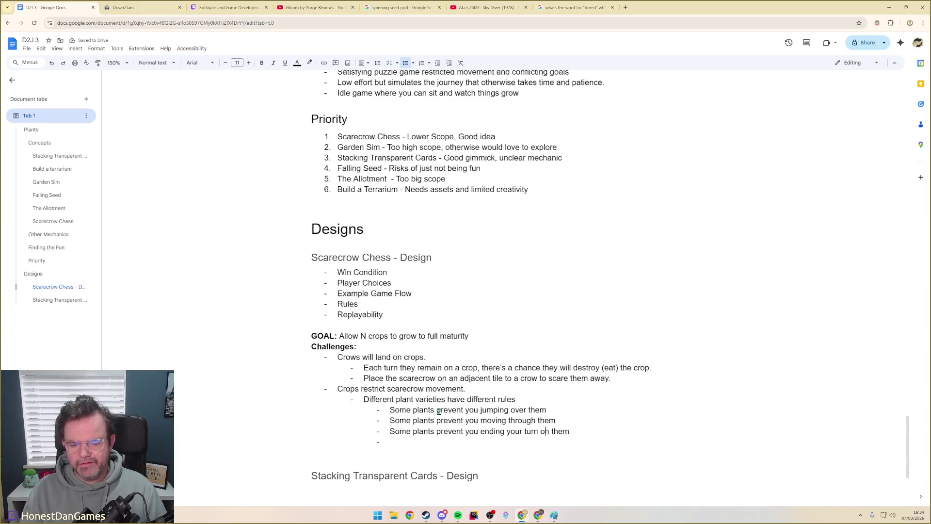
pyautogui.hotkey('alt', 'Tab')
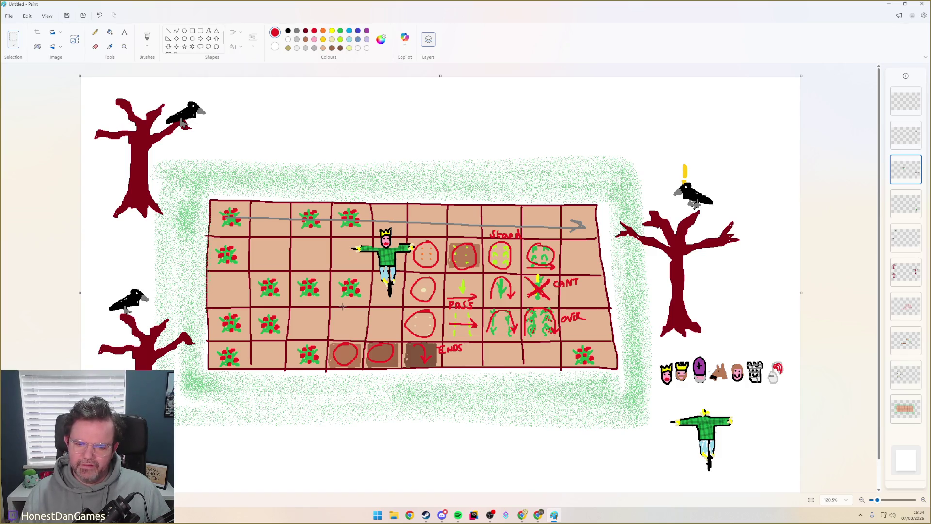
# - Switch from the Paint board sketch back to the design document
pyautogui.hotkey('alt', 'Tab')
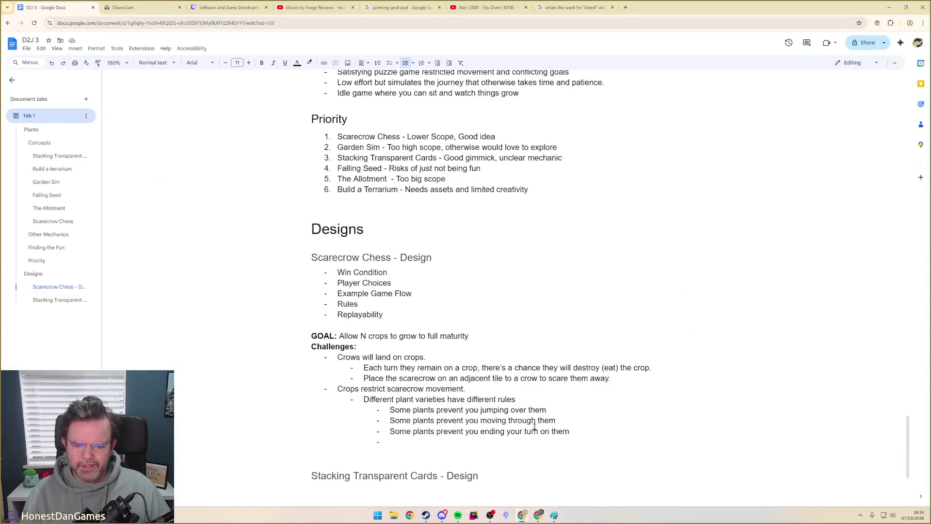
# - Add a soil-moisture point noting that moving through a waterlogged tile causes the scarecrow to stop movement
pyautogui.hotkey('shift', 'Tab')
pyautogui.write('Different soil moisture ')
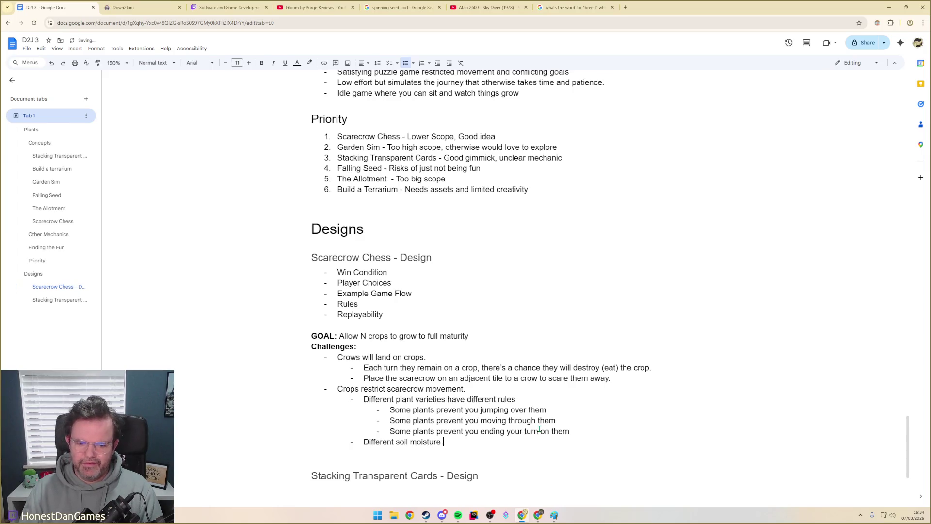
pyautogui.write('affect')
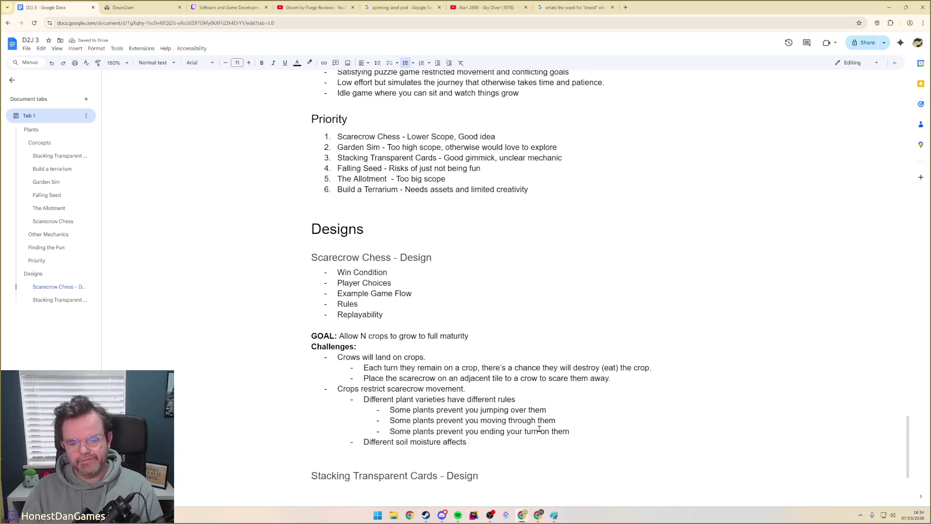
pyautogui.write('scarec')
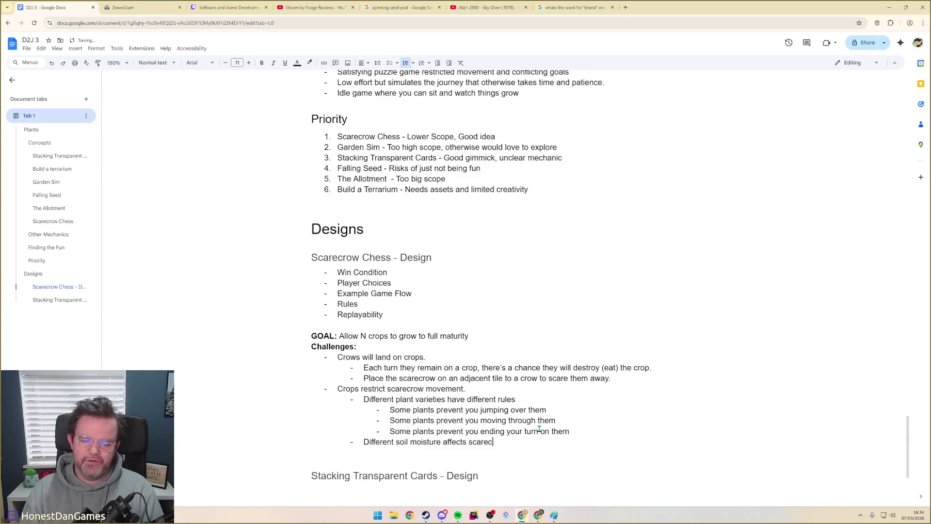
pyautogui.write('row movemen')
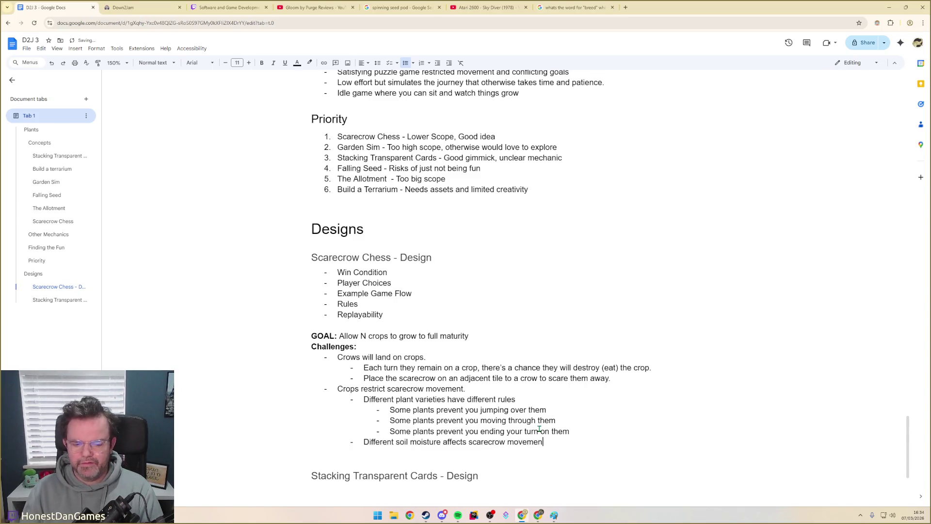
pyautogui.write('t')
pyautogui.press('Return')
pyautogui.write('Moving through a we')
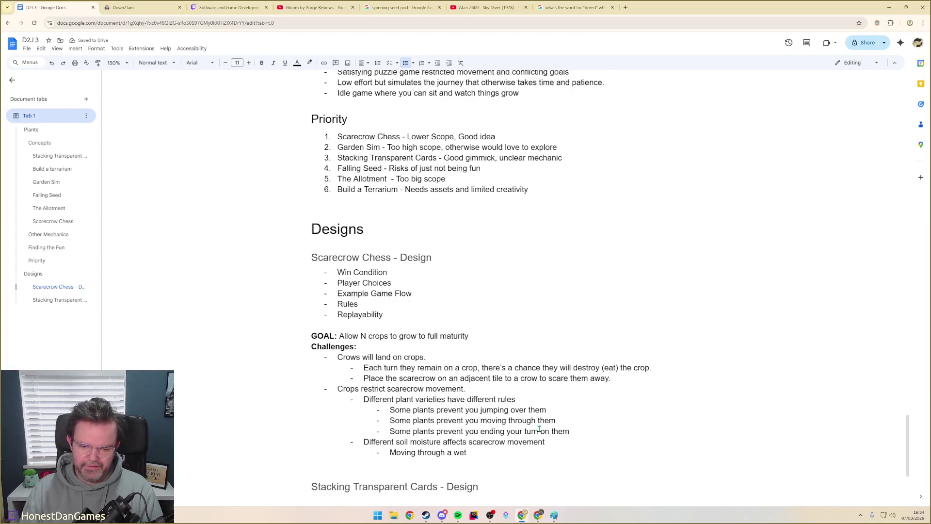
pyautogui.press('BackSpace')
pyautogui.press('BackSpace')
pyautogui.press('BackSpace')
pyautogui.write('logged tile will')
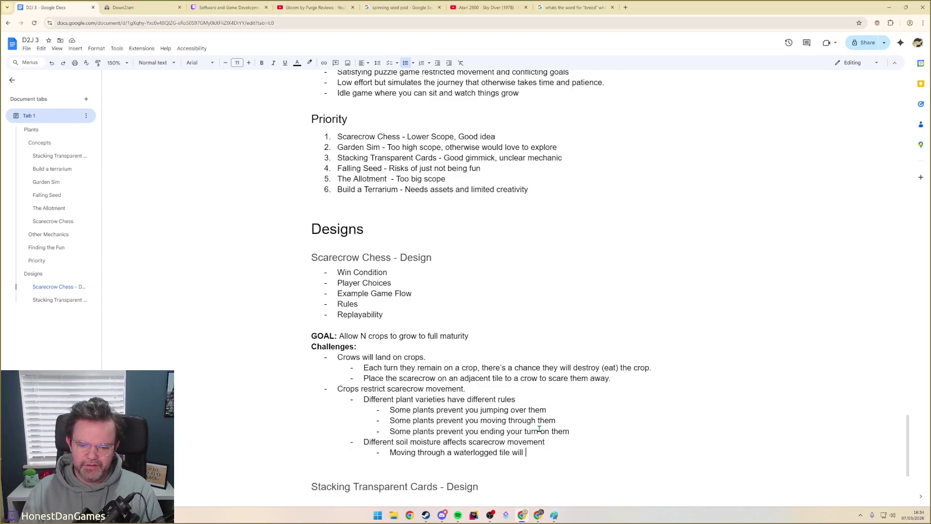
pyautogui.write('end')
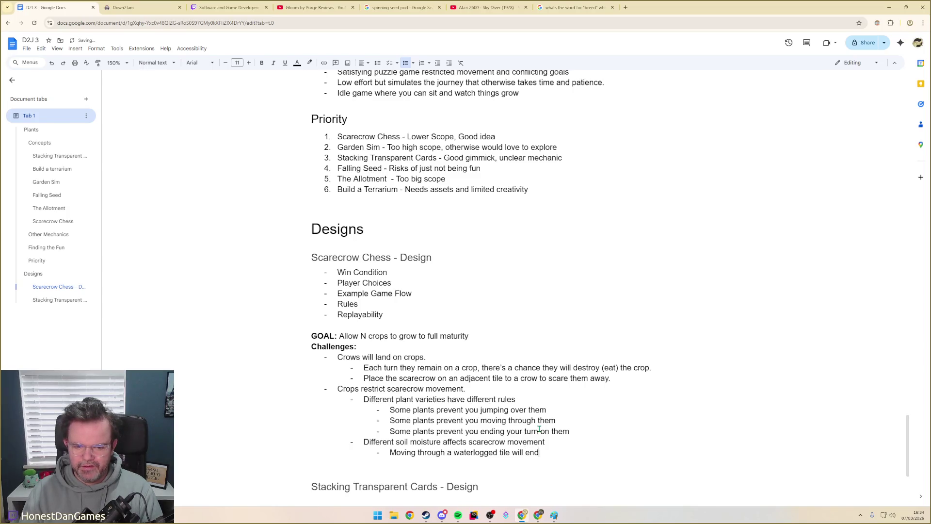
pyautogui.press('BackSpace')
pyautogui.press('BackSpace')
pyautogui.press('BackSpace')
pyautogui.write('stop movmenet')
pyautogui.hotkey('ctrl', 'BackSpace')
pyautogui.write('moveme')
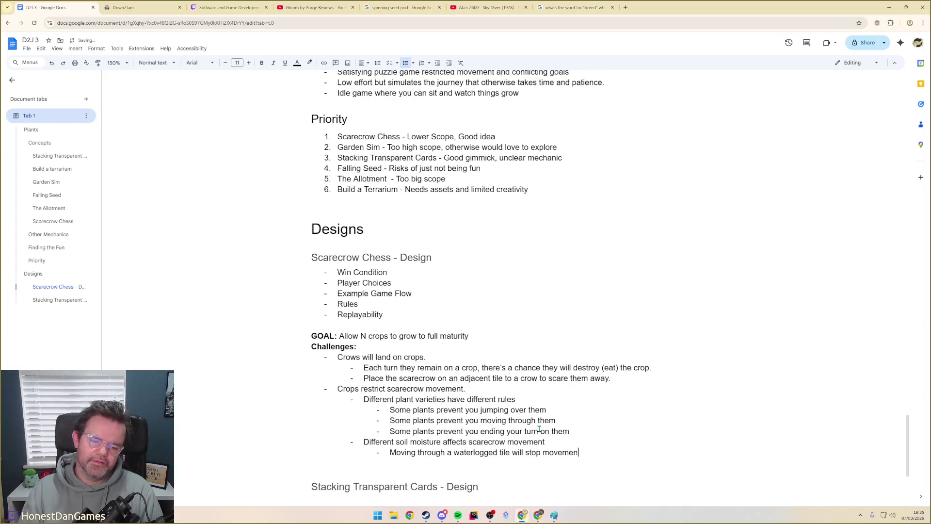
pyautogui.write('nt')
pyautogui.hotkey('ctrl', 'BackSpace')
pyautogui.write('cause the ')
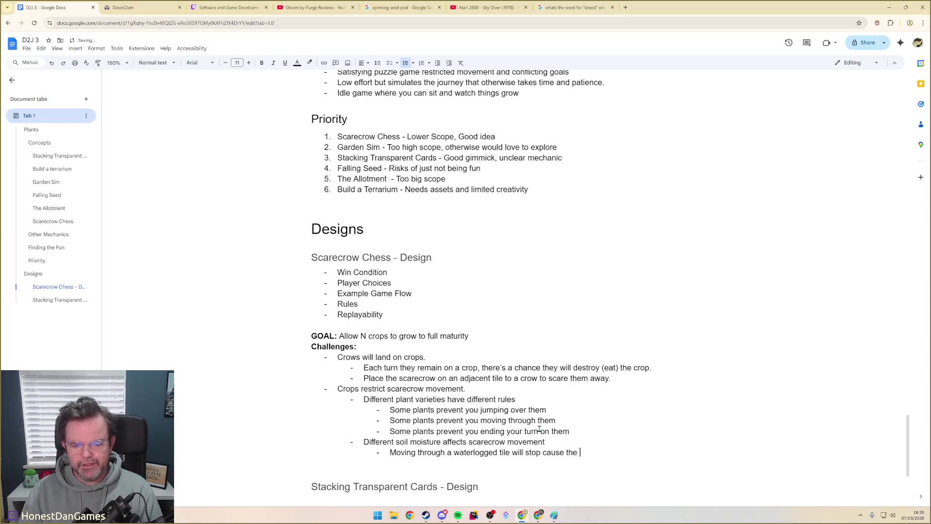
pyautogui.write('scarecrer')
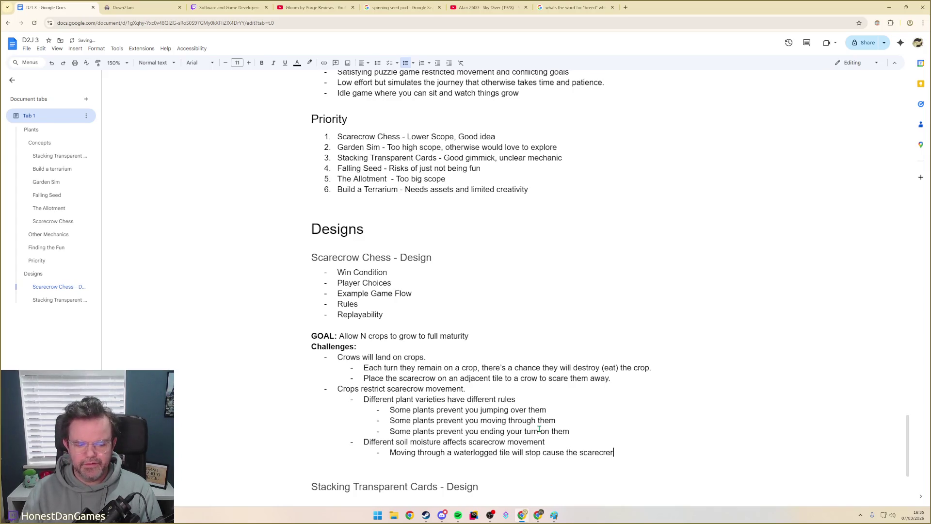
pyautogui.press('BackSpace')
pyautogui.press('BackSpace')
pyautogui.write('ow to stop')
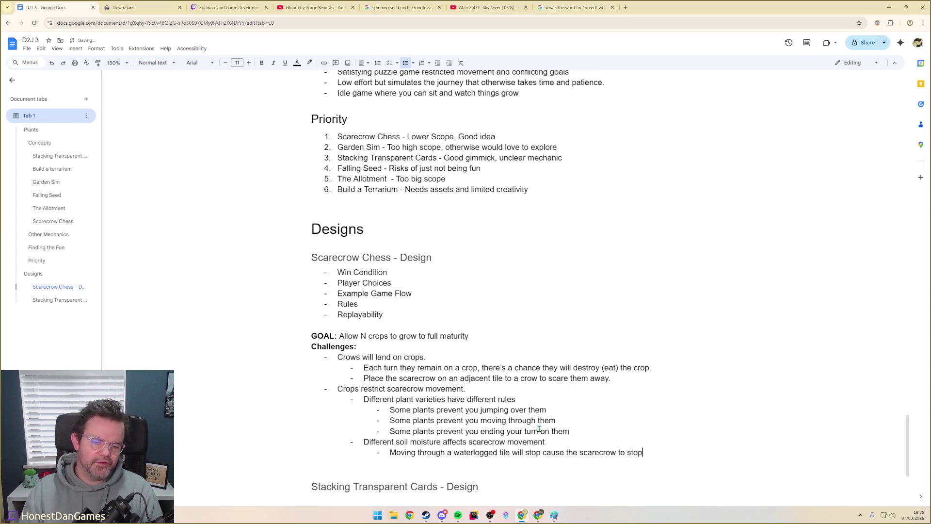
pyautogui.write(' movement')
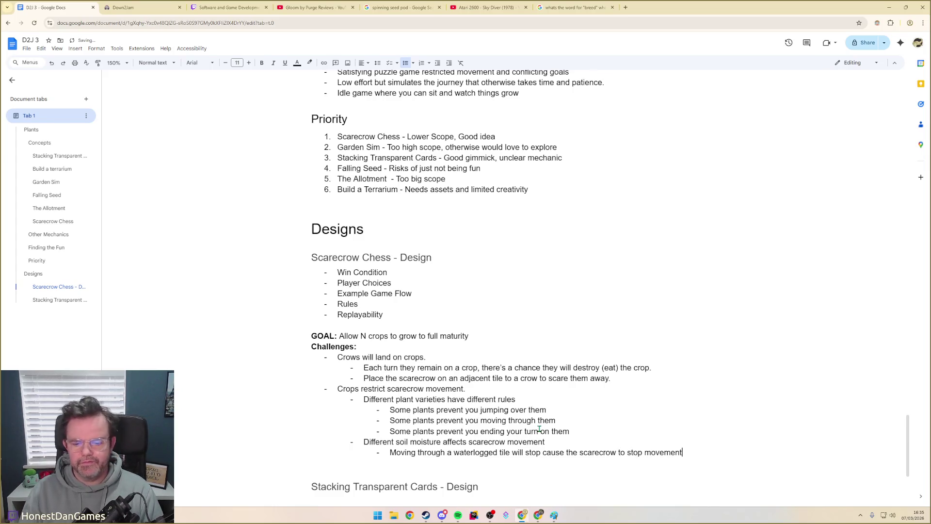
pyautogui.press('Return')
pyautogui.hotkey('shift', 'Tab')
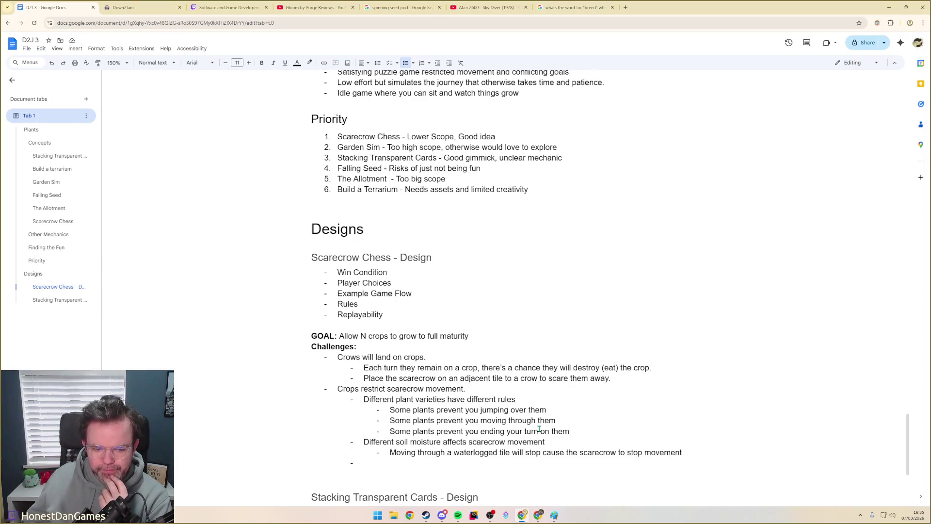
# - Add a bullet stating scarecrow movement depends on which head is attached and start a sub-point
pyautogui.hotkey('shift', 'Tab')
pyautogui.write('sCA')
pyautogui.press('BackSpace')
pyautogui.press('BackSpace')
pyautogui.press('BackSpace')
pyautogui.write('s')
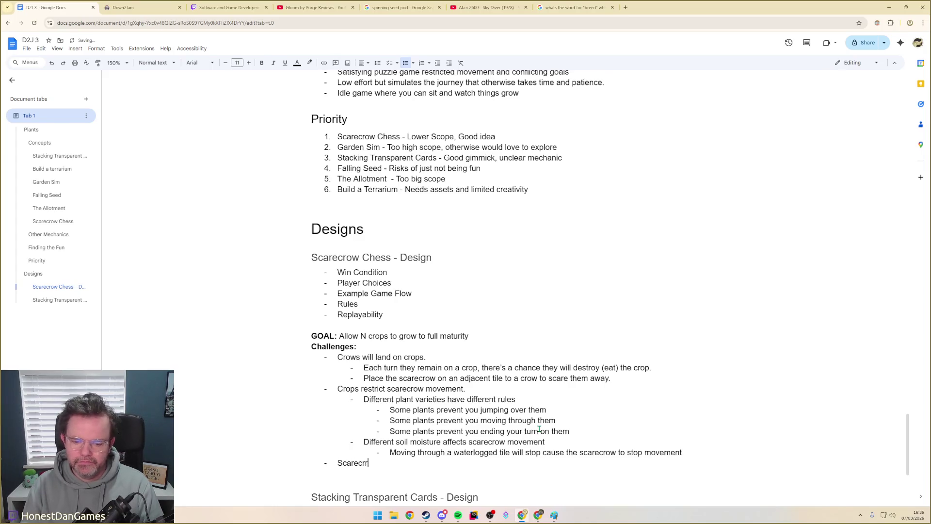
pyautogui.write('o')
pyautogui.write('s ')
pyautogui.write('rent movement rules based ')
pyautogui.write('the head')
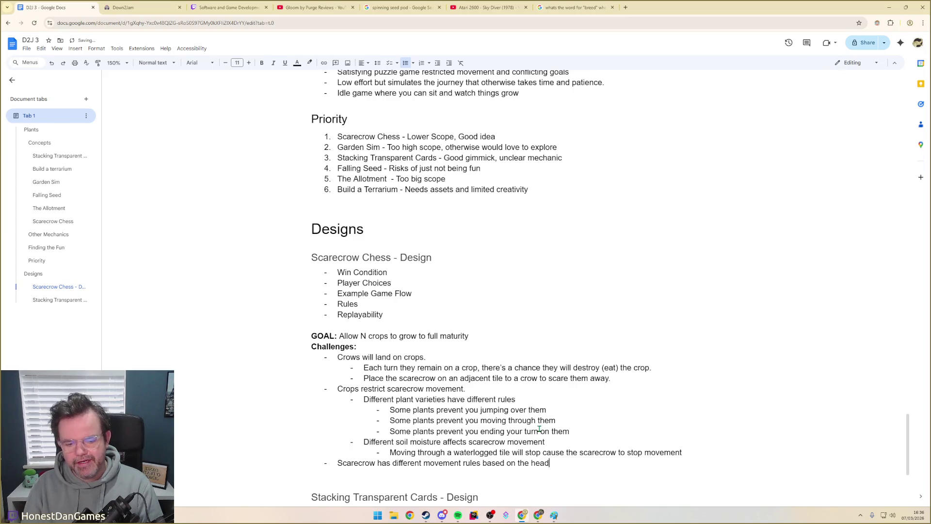
pyautogui.press('BackSpace')
pyautogui.press('BackSpace')
pyautogui.press('BackSpace')
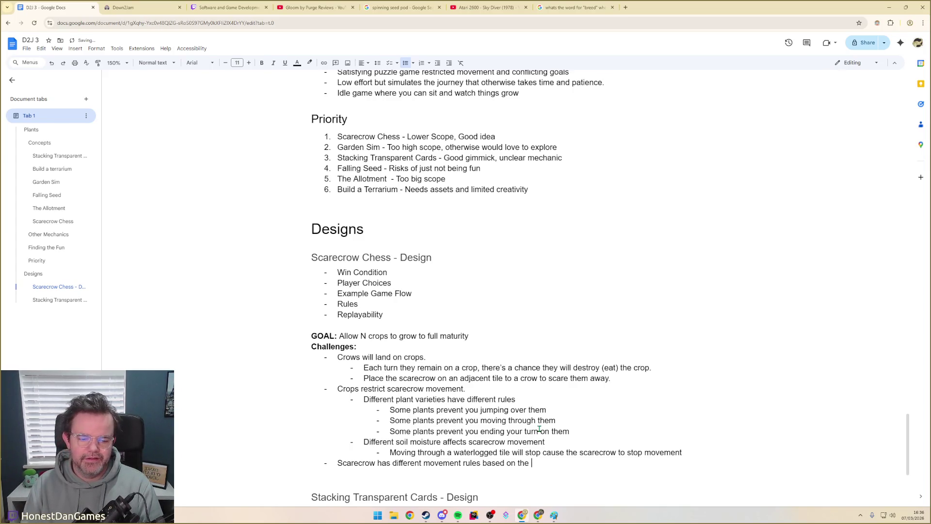
pyautogui.write('whi')
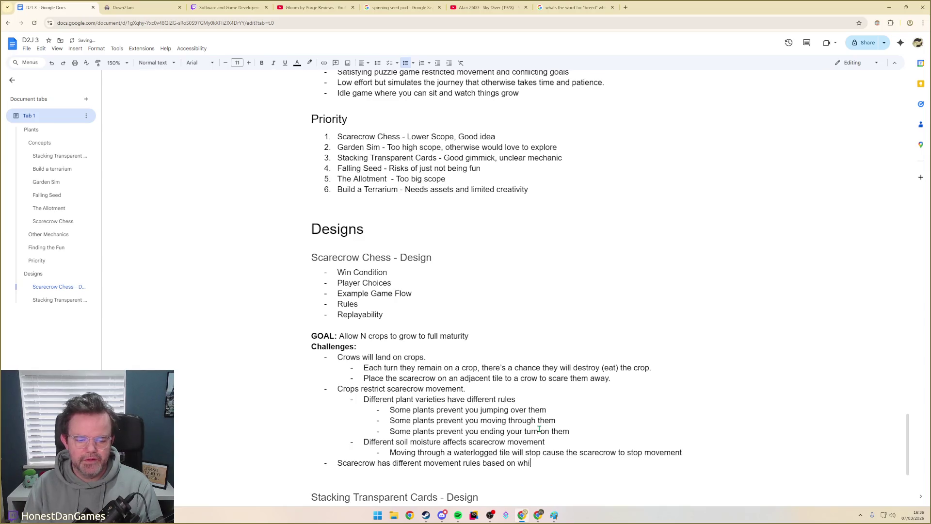
pyautogui.write('ch head is attached')
pyautogui.press('Return')
pyautogui.press('Tab')
pyautogui.write('Pawn - can move forward')
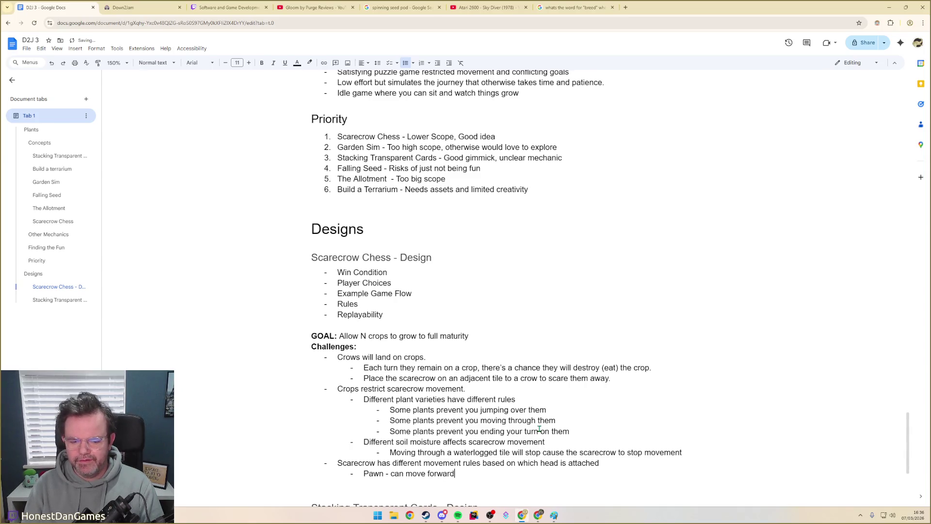
# - Write the Pawn and King movement rules beneath the head bullet, rewording the Pawn rule
pyautogui.hotkey('ctrl', 'BackSpace')
pyautogui.write('1')
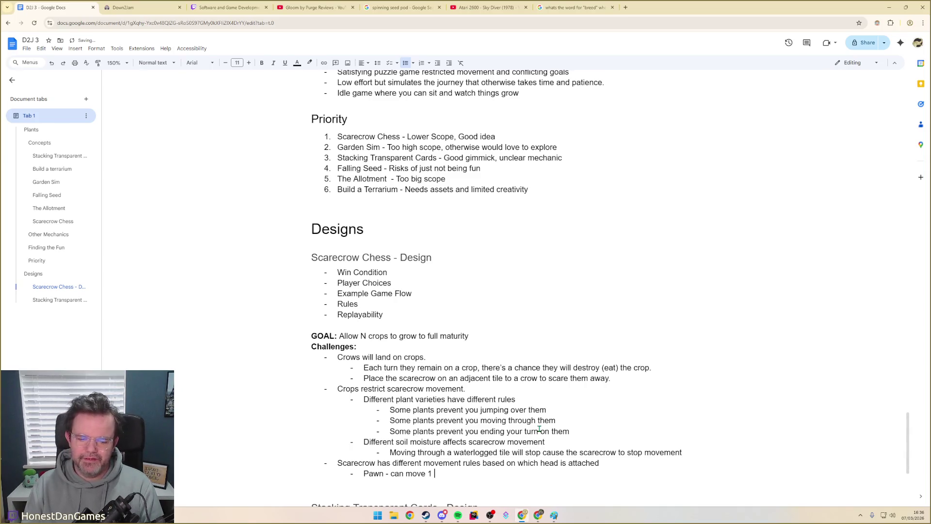
pyautogui.write('tile only')
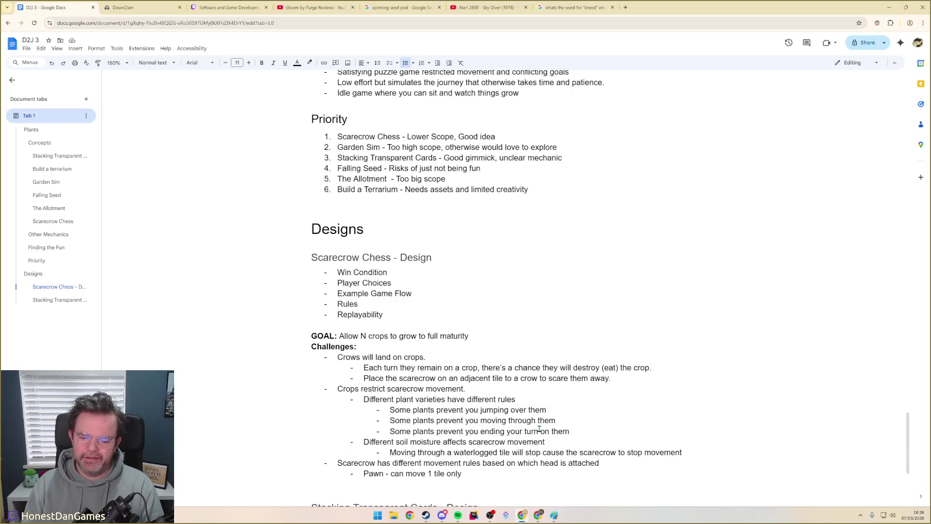
pyautogui.hotkey('ctrl', 'BackSpace')
pyautogui.hotkey('ctrl', 'BackSpace')
pyautogui.hotkey('ctrl', 'BackSpace')
pyautogui.hotkey('ctrl', 'BackSpace')
pyautogui.write('move non-diag')
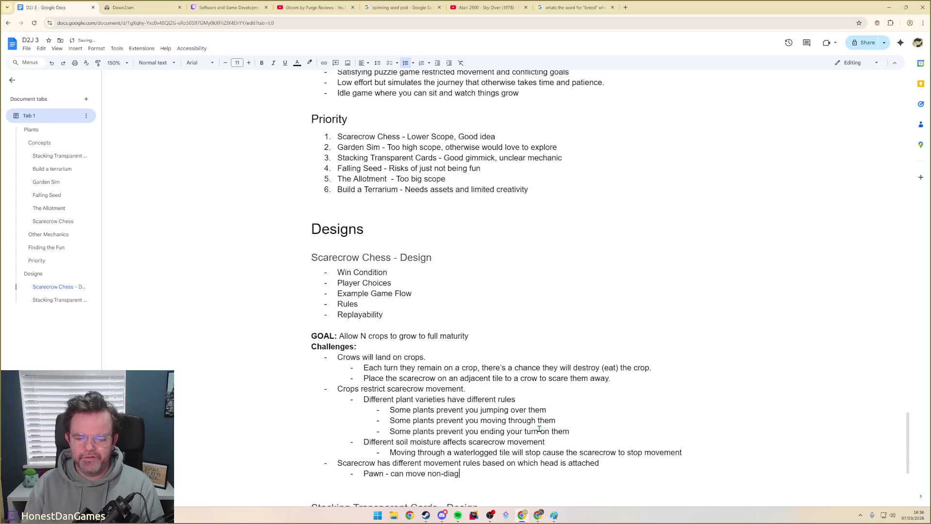
pyautogui.write('onal')
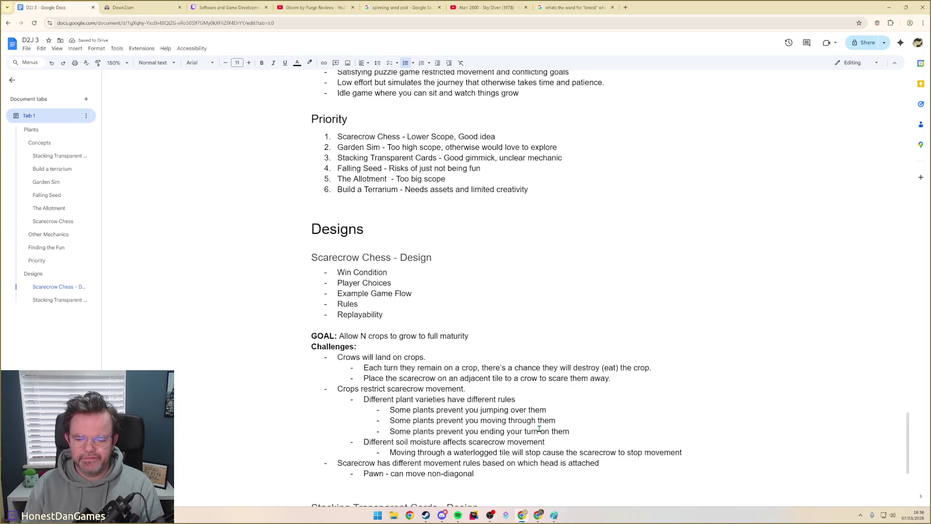
pyautogui.write('ly one ')
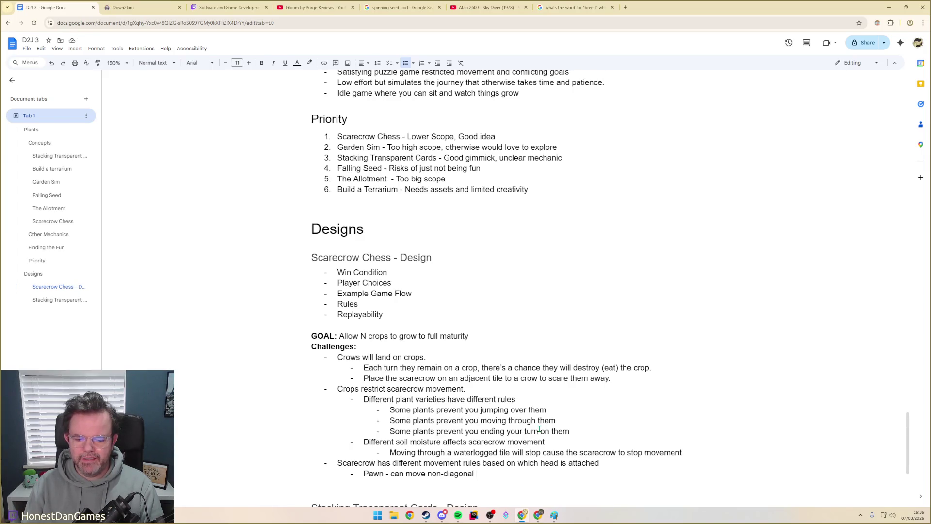
pyautogui.write('tile')
pyautogui.press('Return')
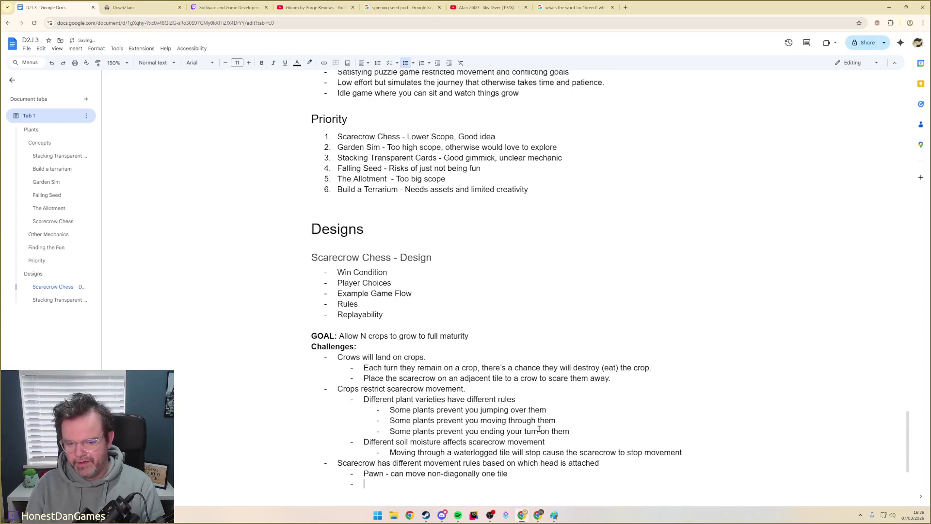
pyautogui.write('King - can move')
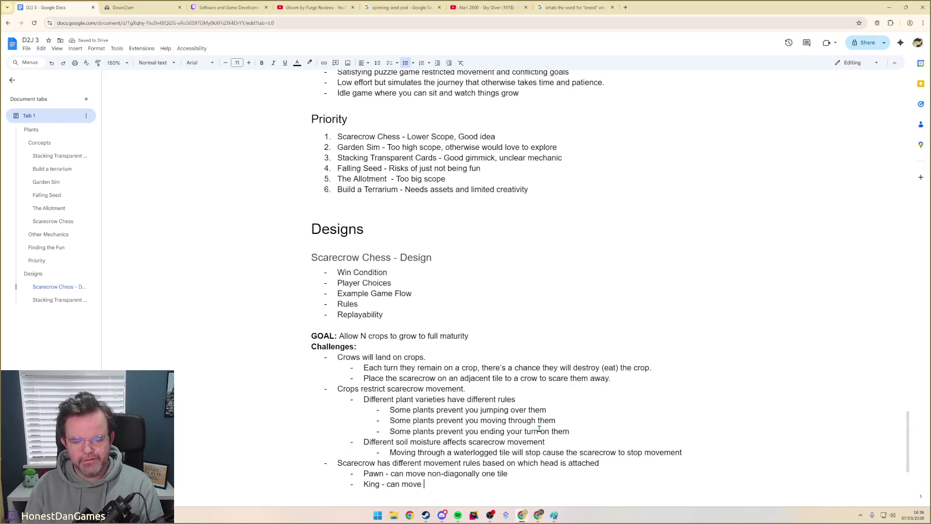
pyautogui.press('BackSpace')
pyautogui.write('d')
pyautogui.write('irection on')
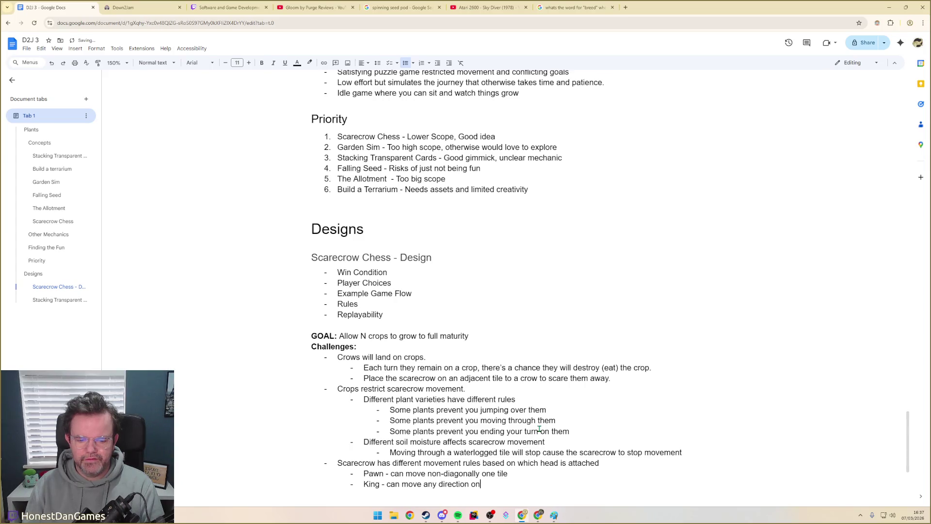
pyautogui.write('pace')
pyautogui.press('BackSpace')
pyautogui.press('BackSpace')
pyautogui.press('BackSpace')
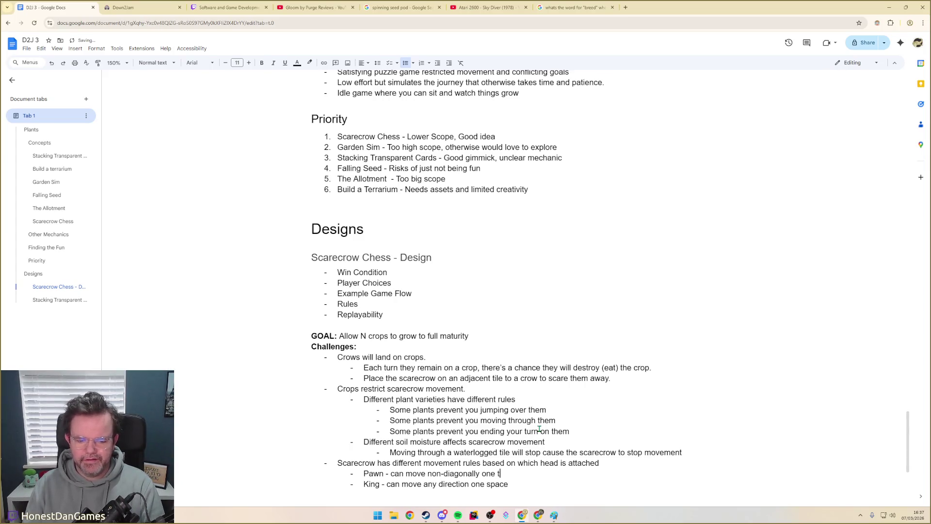
pyautogui.press('Tab')
pyautogui.write('space')
pyautogui.press('Down')
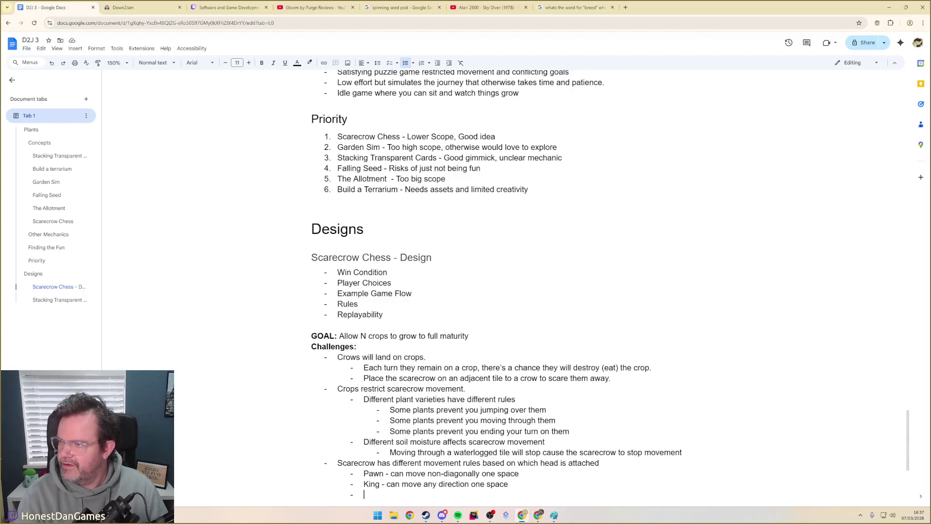
pyautogui.scroll(-1, 399, 415)
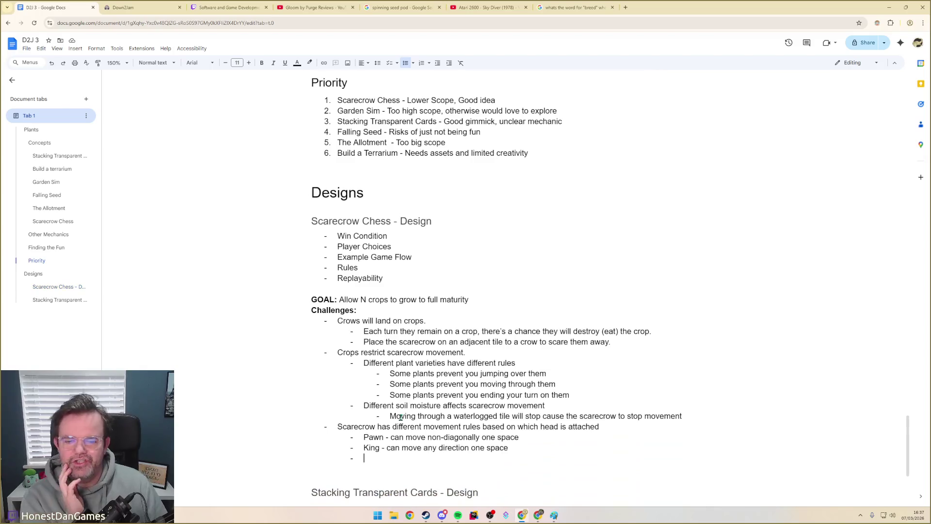
pyautogui.scroll(2, 399, 415)
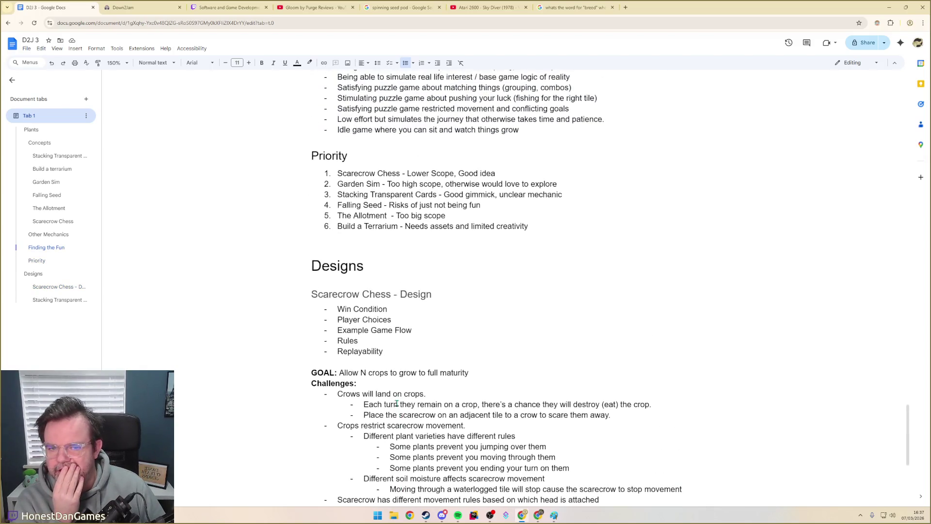
pyautogui.scroll(3, 398, 413)
pyautogui.scroll(3, 407, 413)
pyautogui.scroll(-2, 427, 414)
pyautogui.scroll(5, 427, 414)
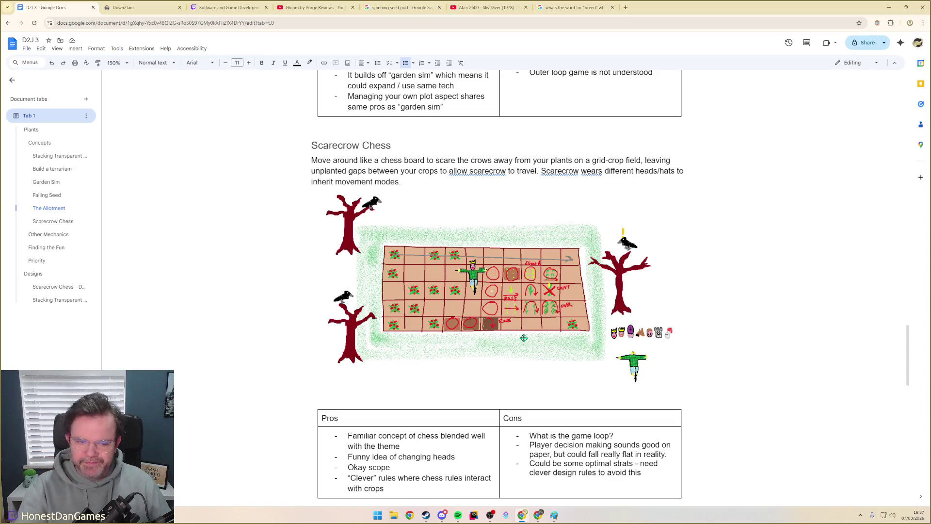
pyautogui.scroll(1, 660, 339)
pyautogui.scroll(-2, 660, 338)
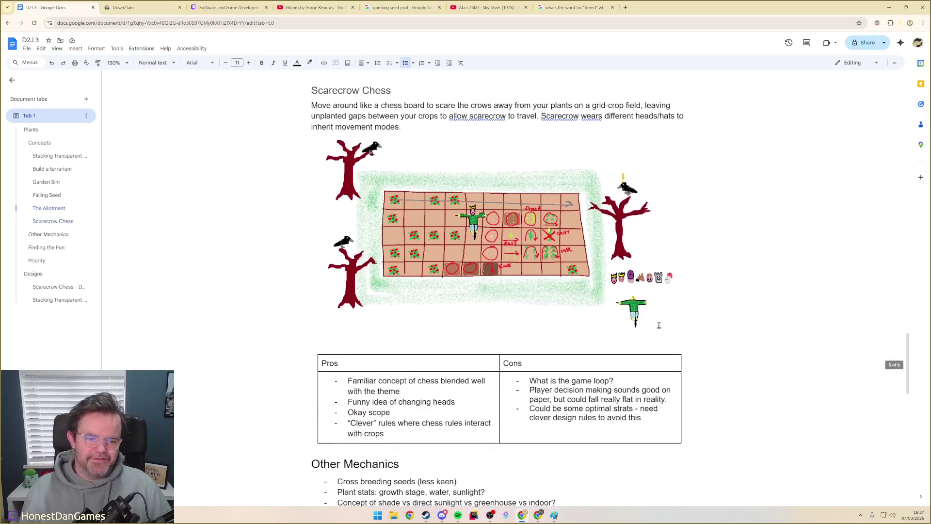
pyautogui.scroll(-1, 660, 339)
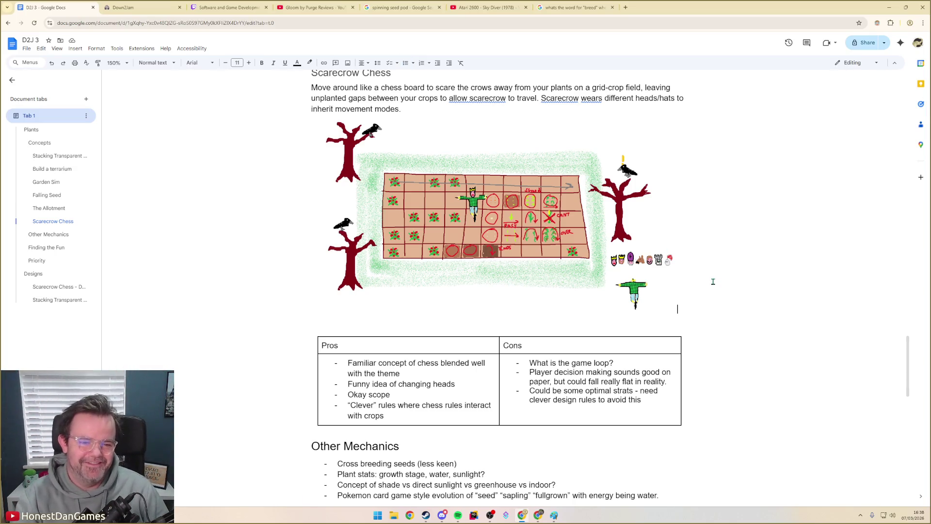
pyautogui.scroll(-1, 585, 273)
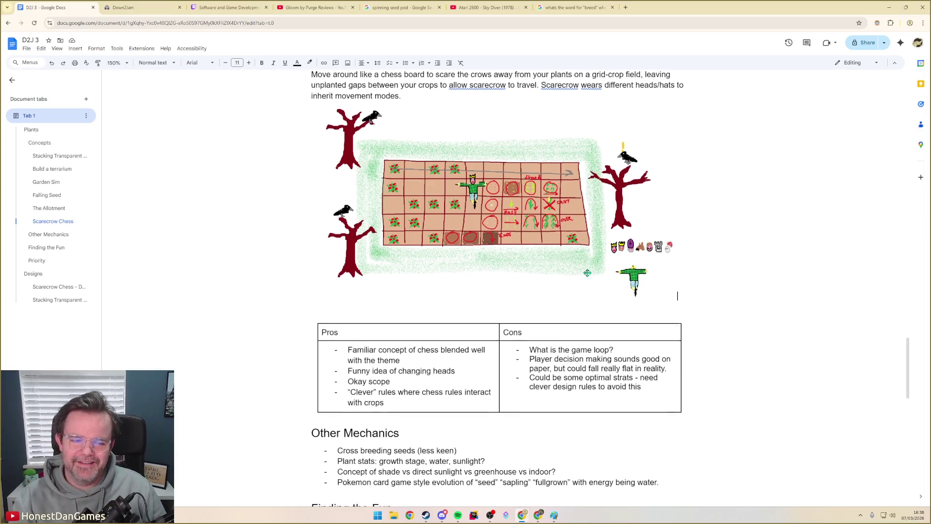
pyautogui.scroll(-2, 569, 274)
pyautogui.scroll(-3, 445, 290)
pyautogui.scroll(-3, 437, 298)
pyautogui.scroll(-1, 407, 309)
# - Place the cursor on the empty sub-bullet under the King rule to continue the list
pyautogui.click(367, 317)
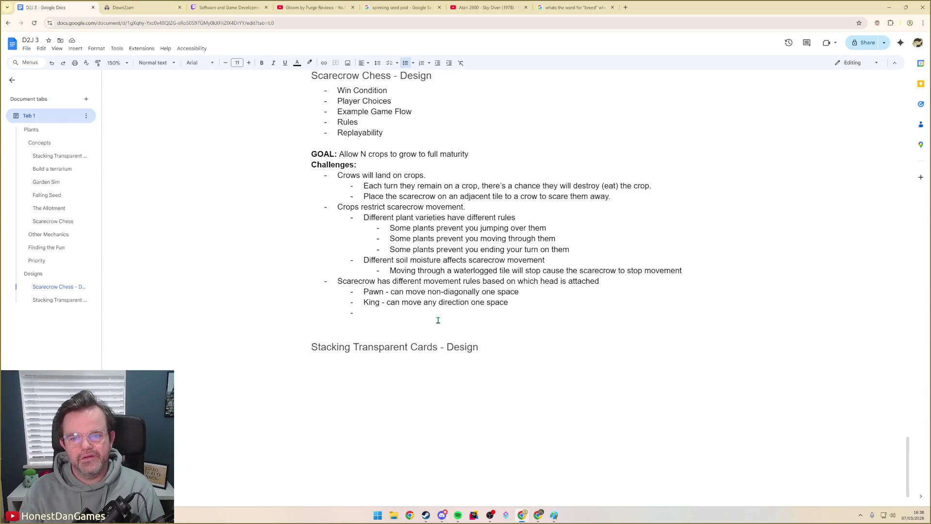
pyautogui.write('Horse - ')
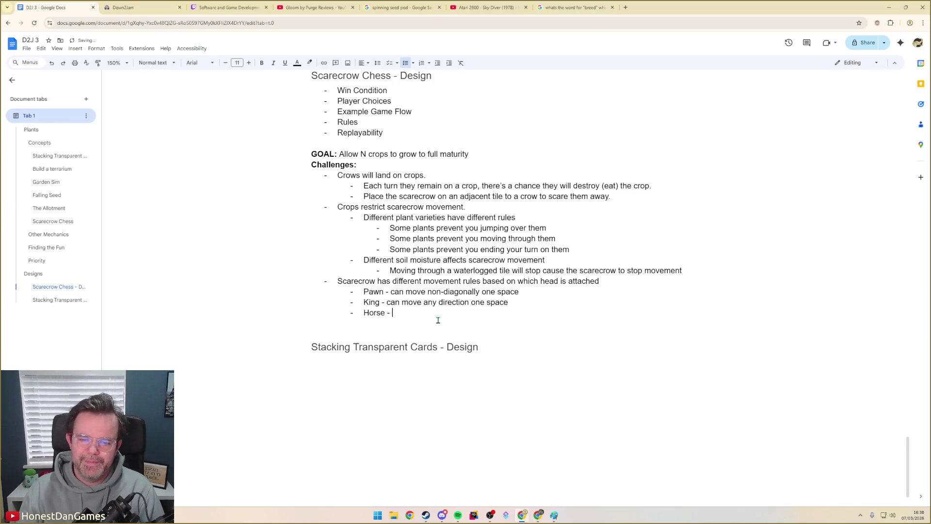
pyautogui.write('Can move')
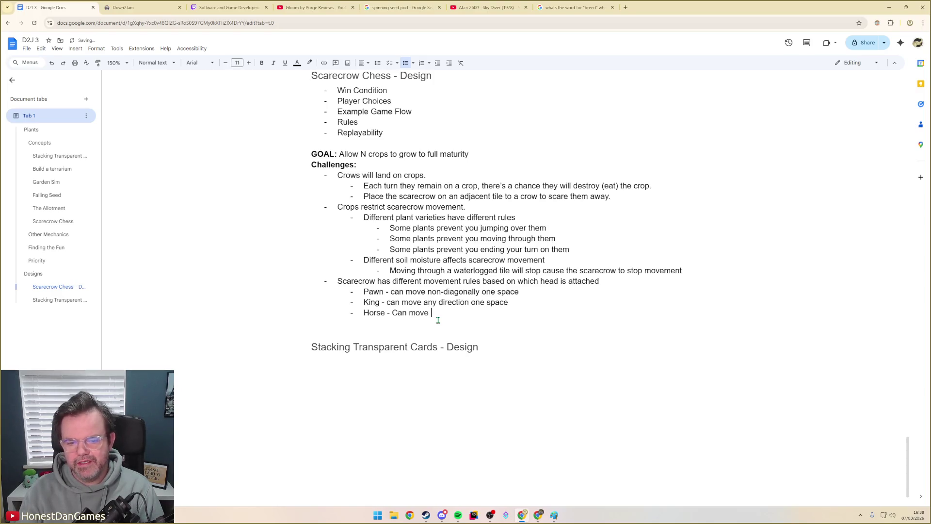
pyautogui.write(' in an Lshape, landing')
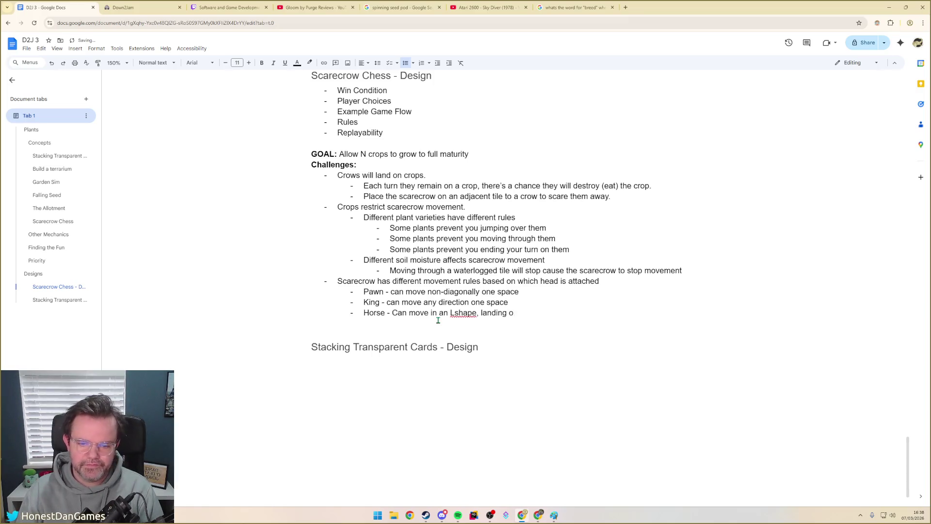
# - Write the Horse and Bishop movement rules as bullets and begin a 'Rook - ' entry
pyautogui.hotkey('ctrl', 'BackSpace')
pyautogui.hotkey('ctrl', 'BackSpace')
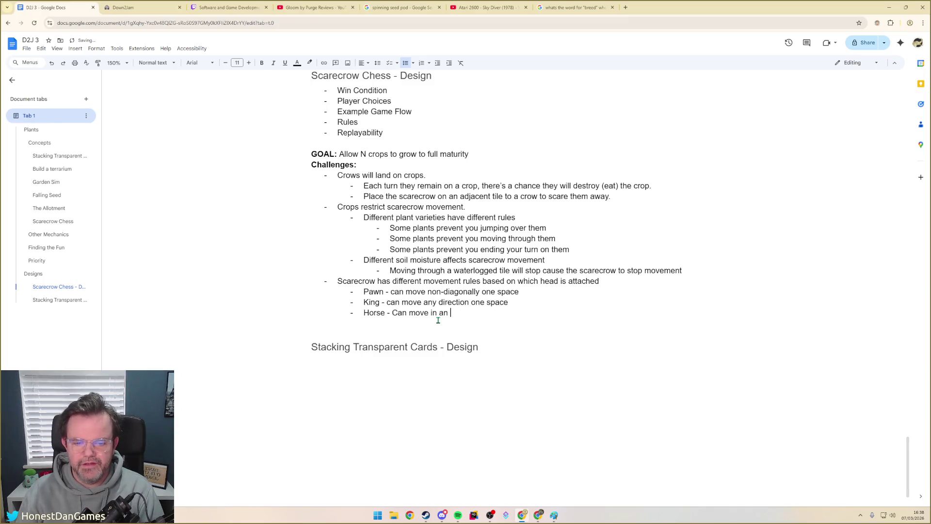
pyautogui.write('Lshape, ho')
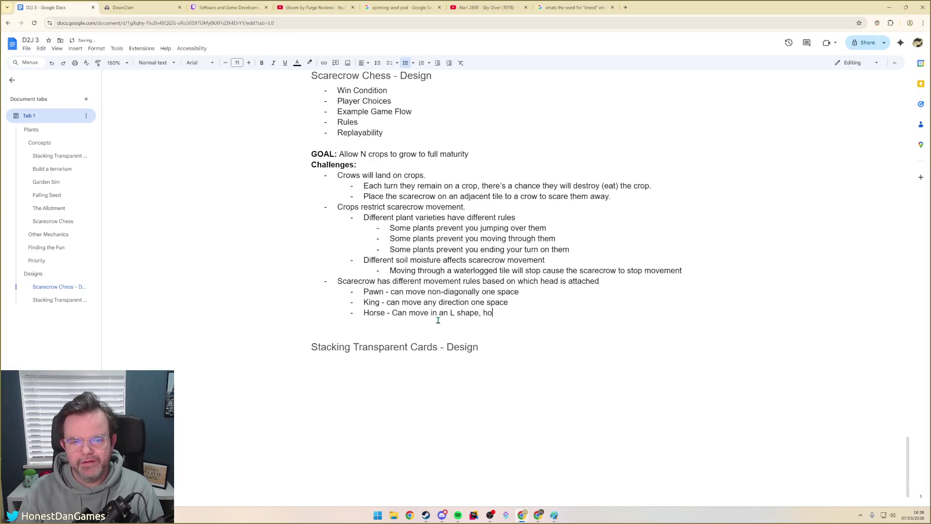
pyautogui.write('umping over everything between the start and end positions')
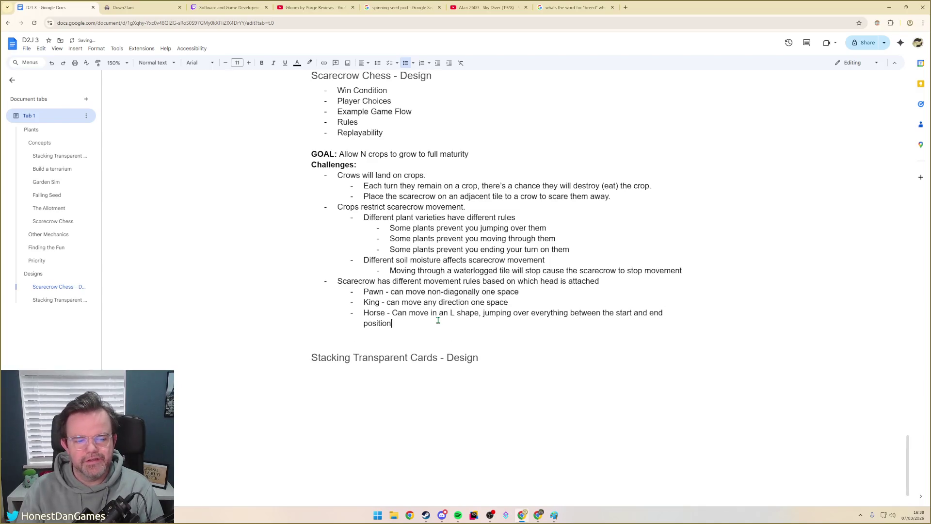
pyautogui.press('Return')
pyautogui.write('Bishop')
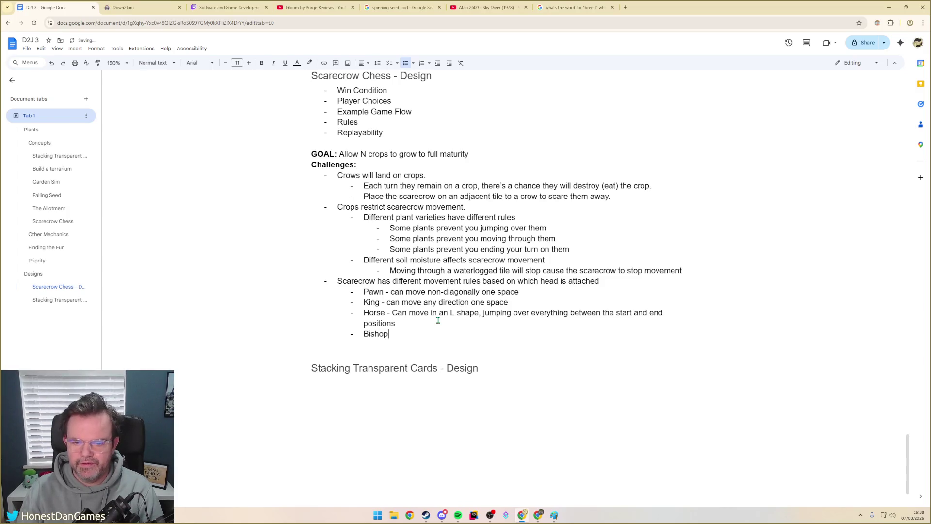
pyautogui.write(' - Can move dia')
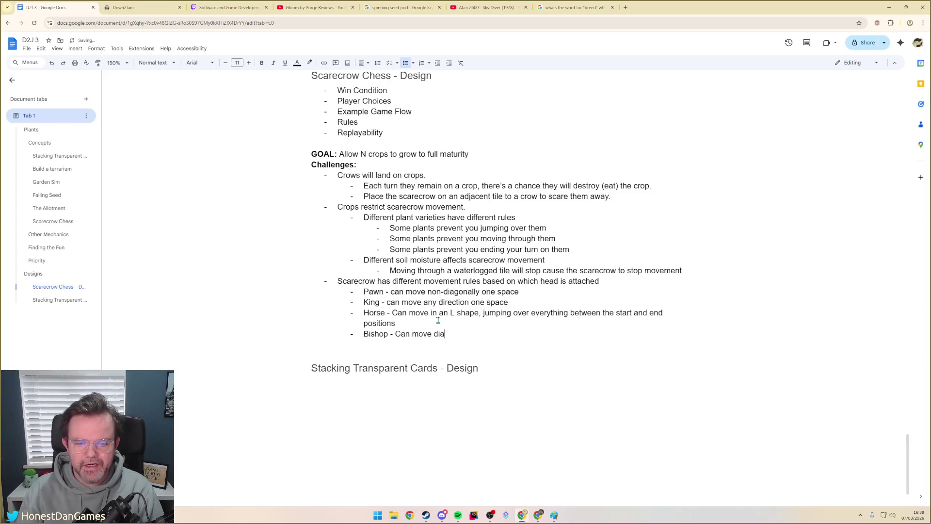
pyautogui.write('gonally only,')
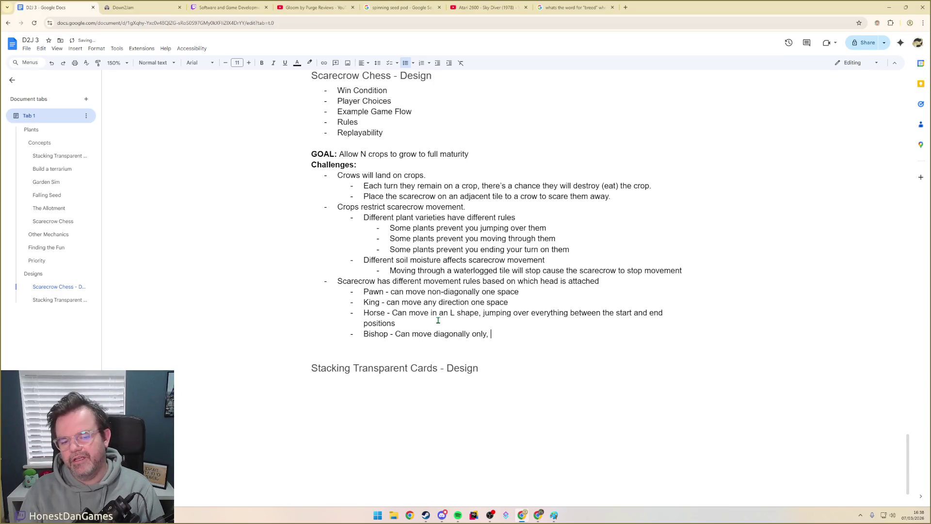
pyautogui.write('moves')
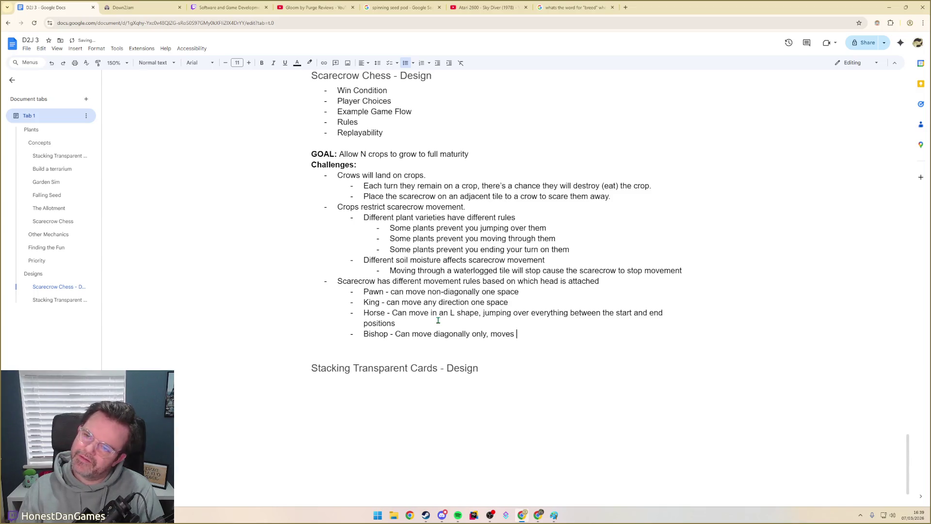
pyautogui.write('unti')
pyautogui.write('continually until obstructed')
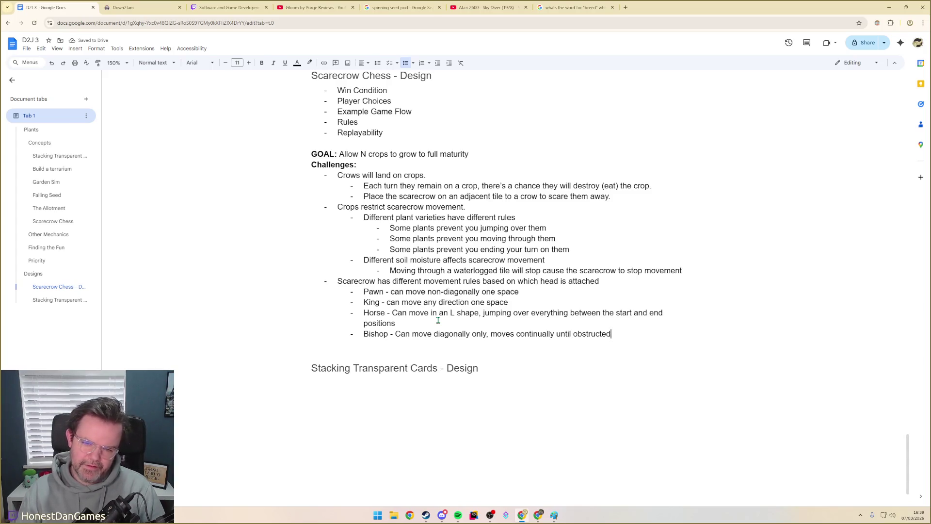
pyautogui.press('Return')
pyautogui.write('Rook -')
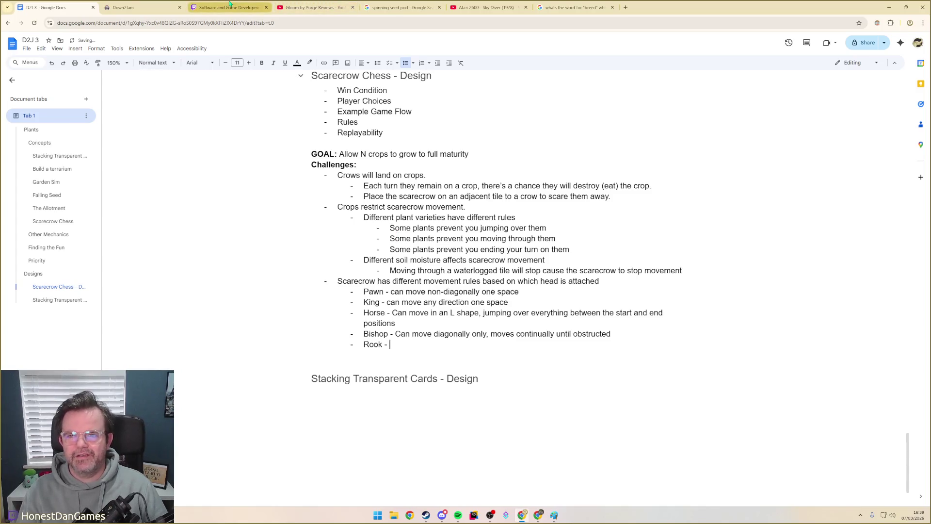
pyautogui.click(566, 8)
# - Search Google for 'ROOK', then refine it to 'ROOK chess'
pyautogui.tripleClick(132, 51)
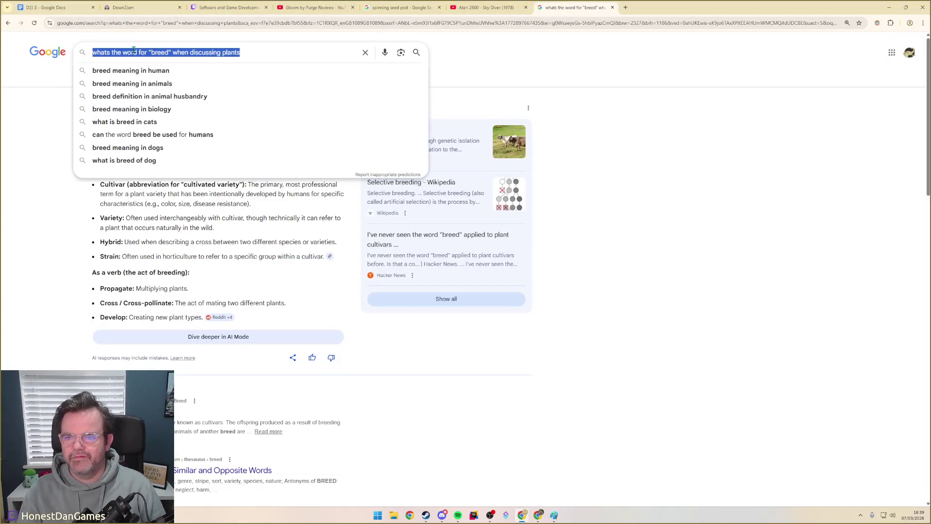
pyautogui.write('Ril')
pyautogui.press('BackSpace')
pyautogui.press('BackSpace')
pyautogui.write('OOK')
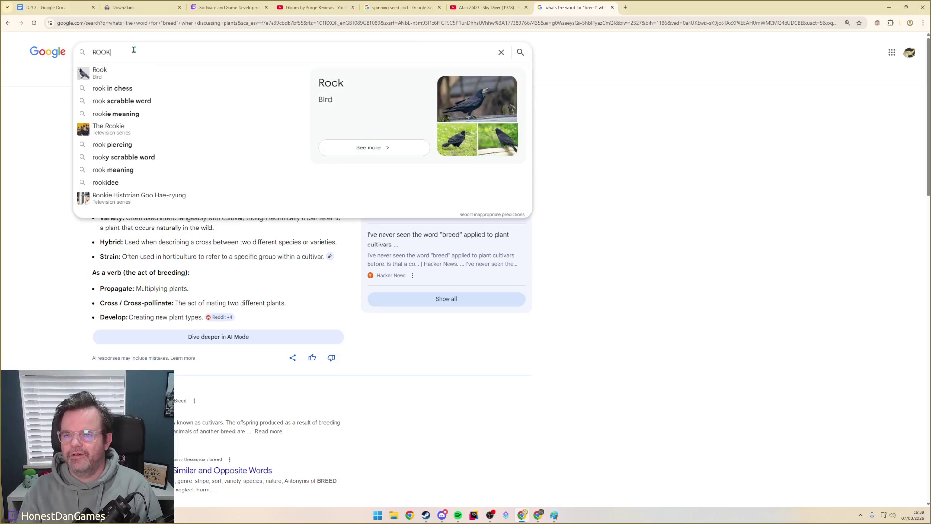
pyautogui.press('Return')
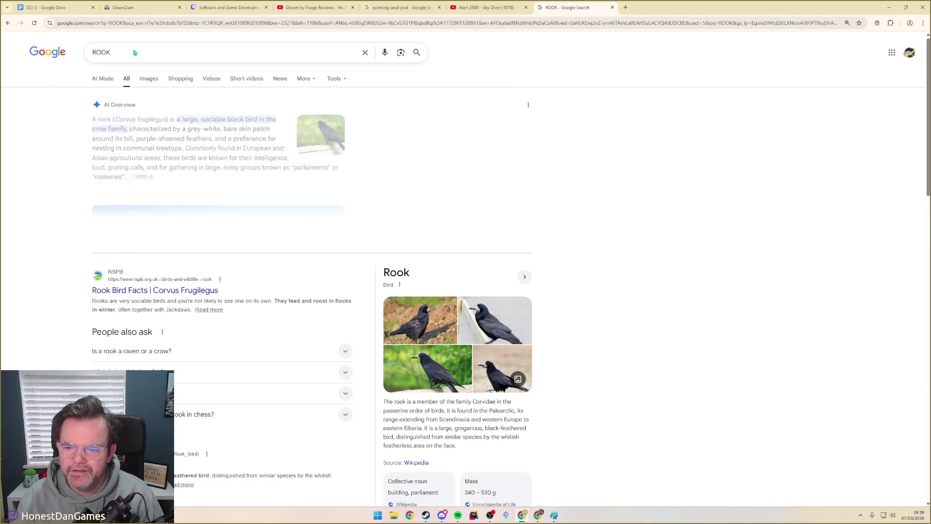
pyautogui.click(153, 51)
pyautogui.write('chess')
pyautogui.press('Return')
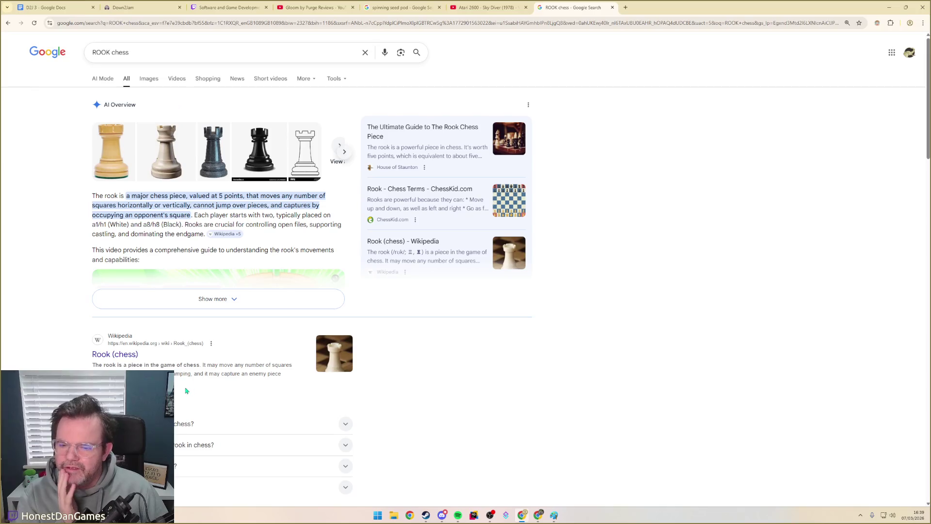
# - Run the suggested search 'why is the castle in chess called a rook'
pyautogui.tripleClick(171, 52)
pyautogui.write('why is the cast')
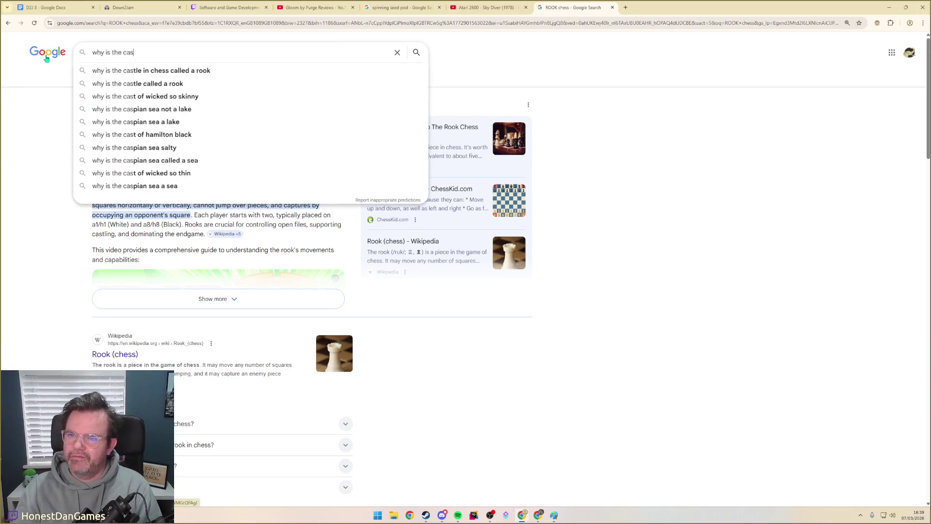
pyautogui.write('le')
pyautogui.press('Down')
pyautogui.press('Return')
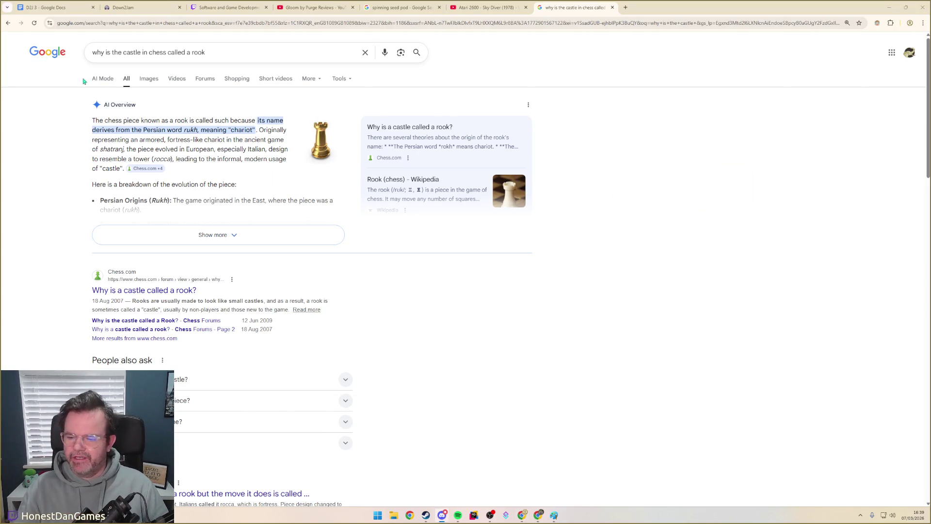
# - Rename the Rook entry to Castle, begin its rule with 'Can move', and return to the search results
pyautogui.click(51, 7)
pyautogui.doubleClick(373, 344)
pyautogui.write('Castle')
pyautogui.press('End')
pyautogui.write('Can move')
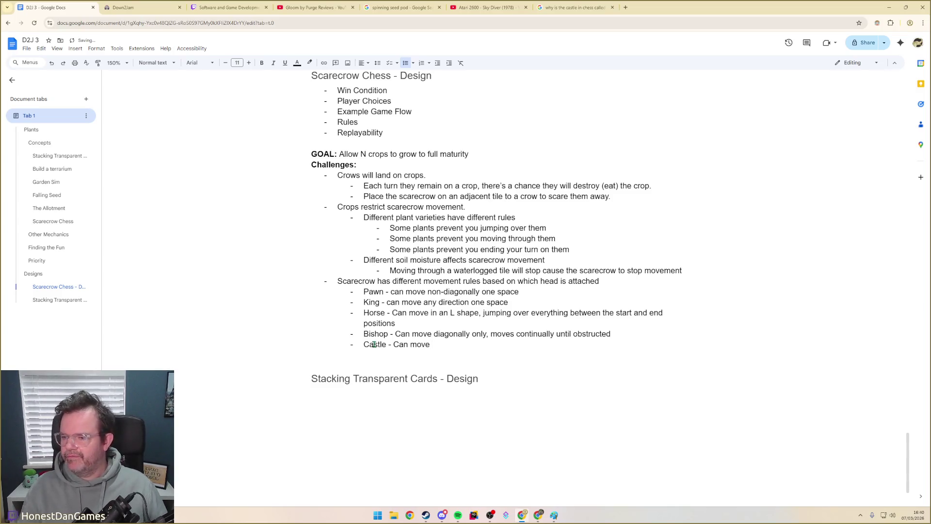
pyautogui.hotkey('alt', 'Tab')
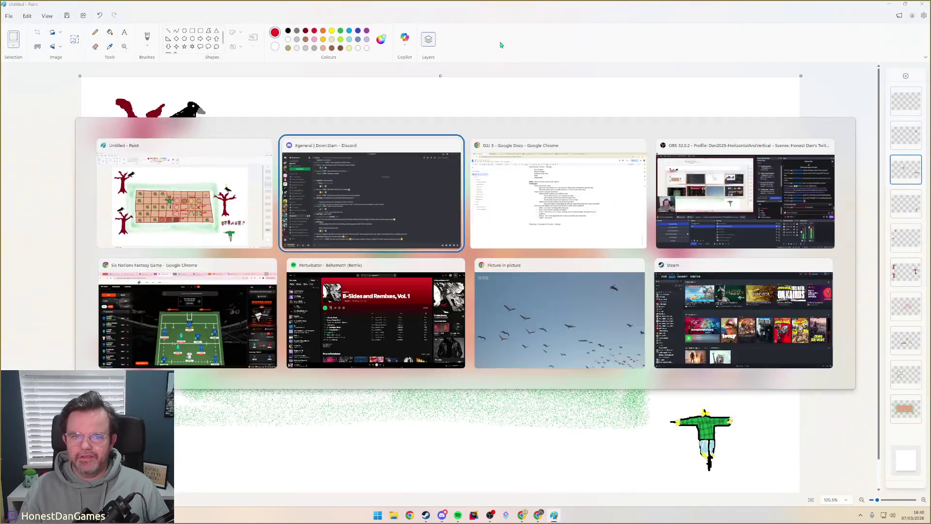
pyautogui.hotkey('alt', 'Tab')
pyautogui.click(564, 7)
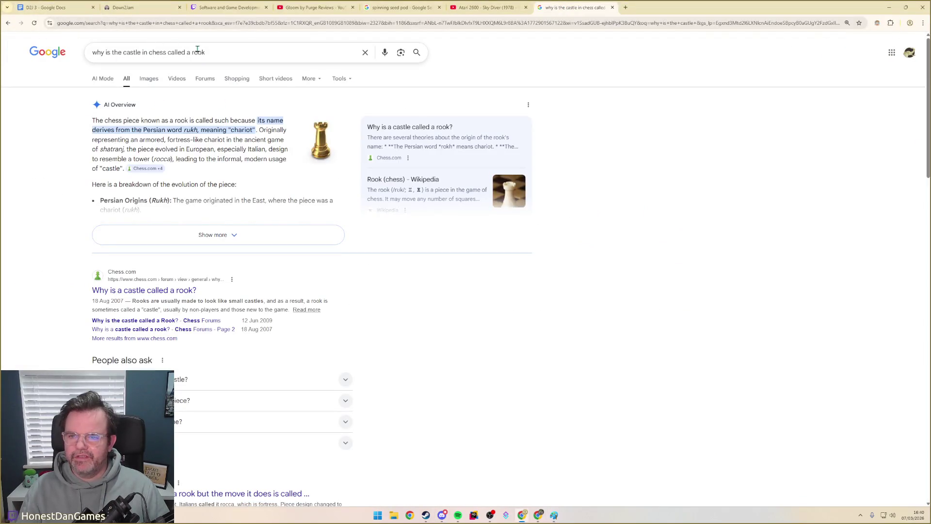
# - Search for the word describing non-diagonal movement ('orthogonally') and return to the document
pyautogui.moveTo(223, 56); pyautogui.dragTo(75, 56)
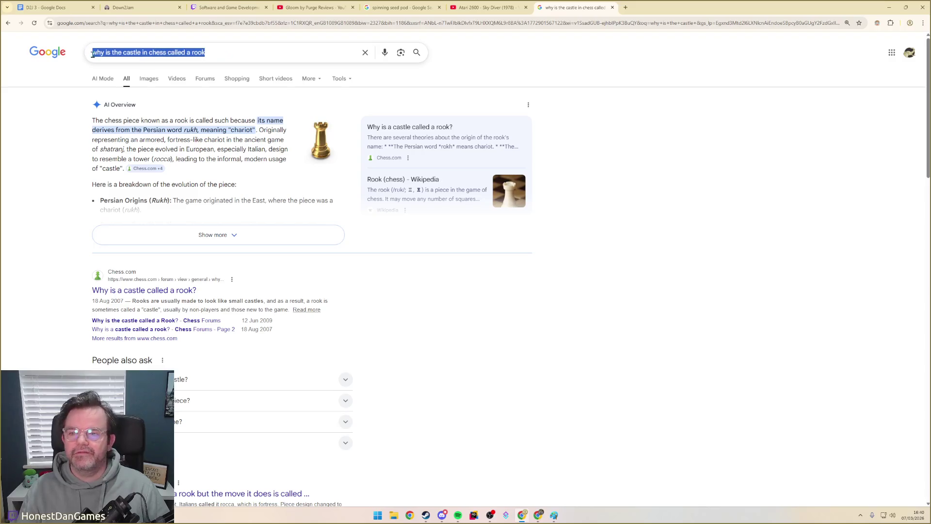
pyautogui.write('what word')
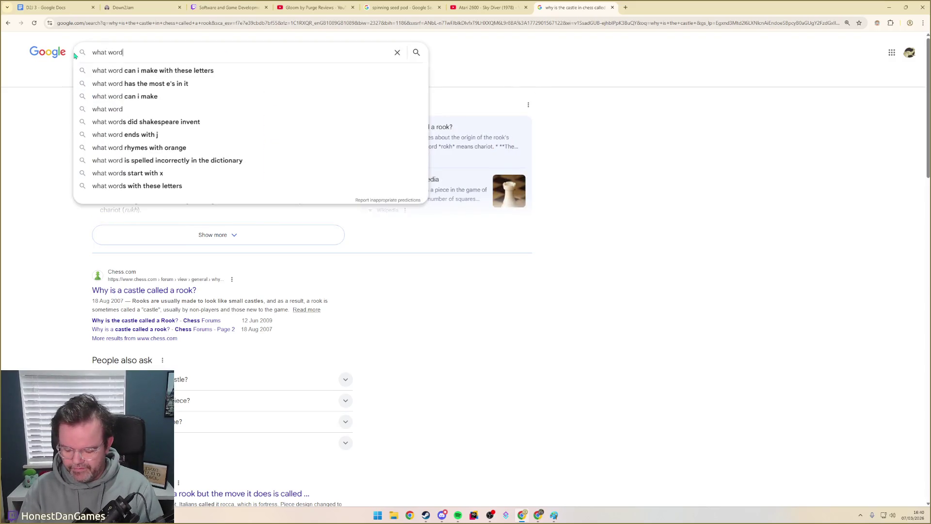
pyautogui.write(' describes being to move on')
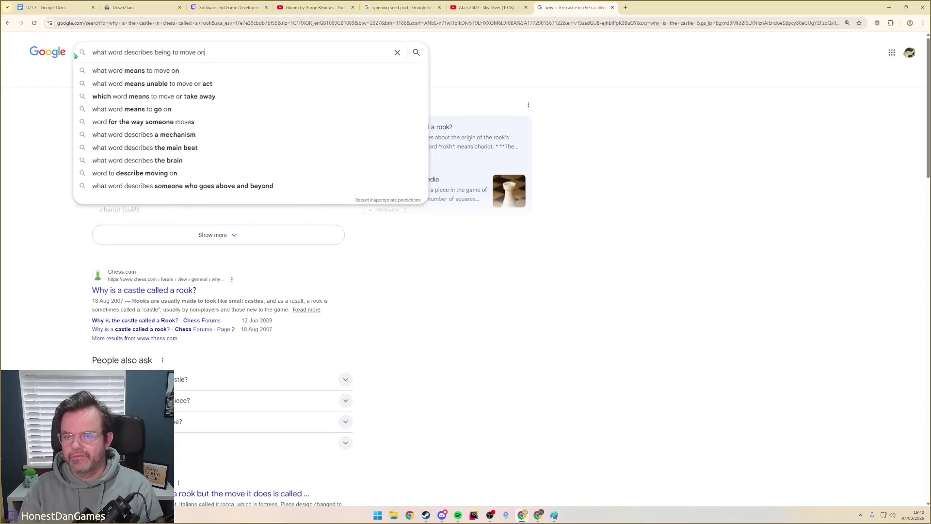
pyautogui.write('ly up left right or down, and not diagonall')
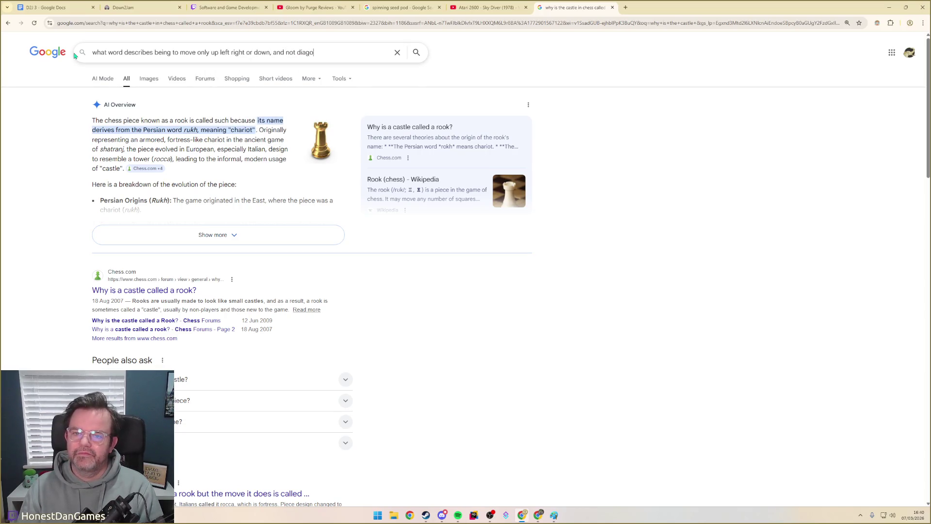
pyautogui.write('y')
pyautogui.press('Return')
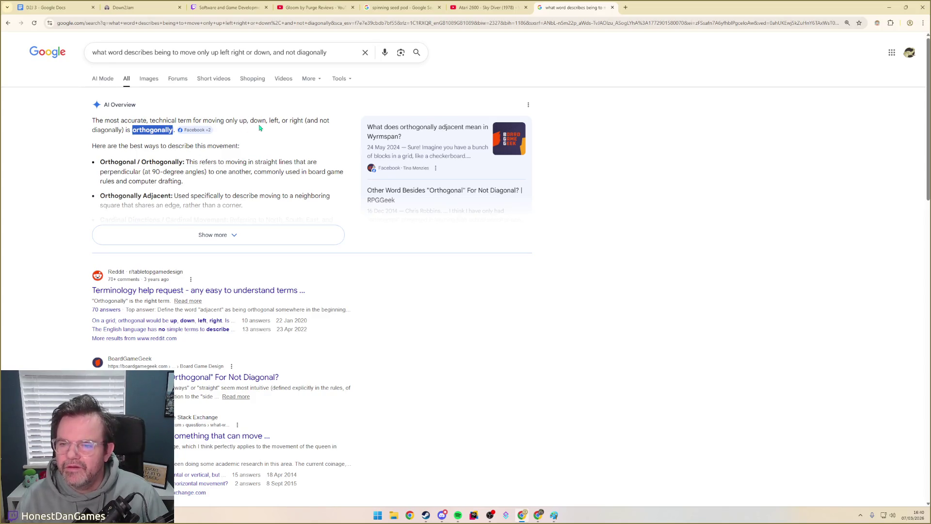
pyautogui.click(23, 6)
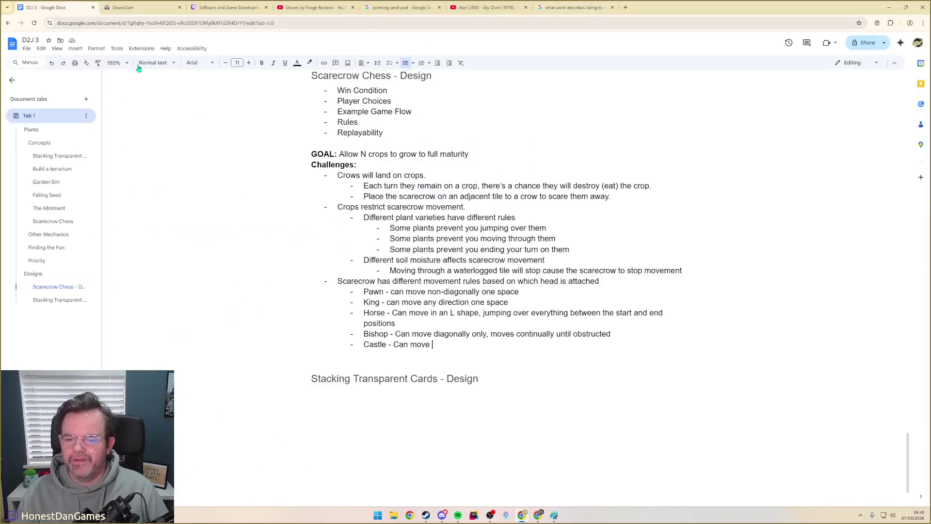
pyautogui.write('ort')
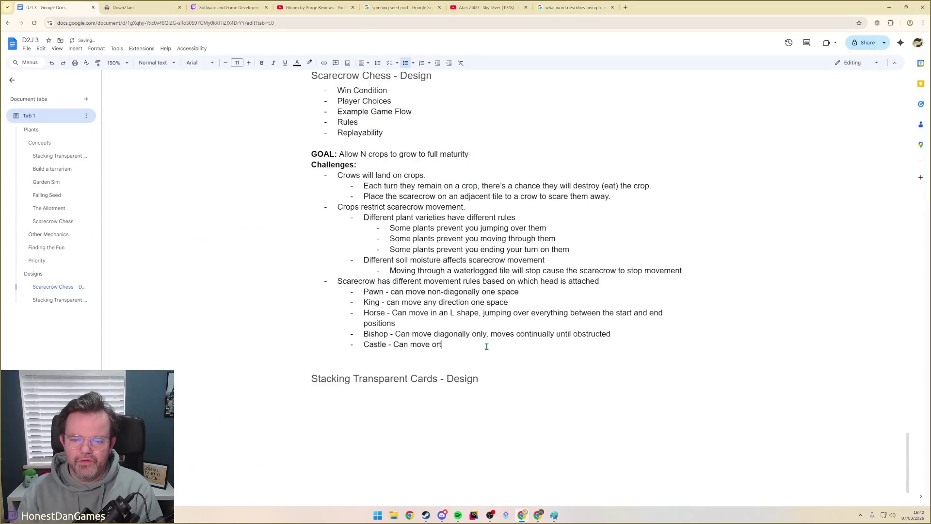
pyautogui.write('hogonally')
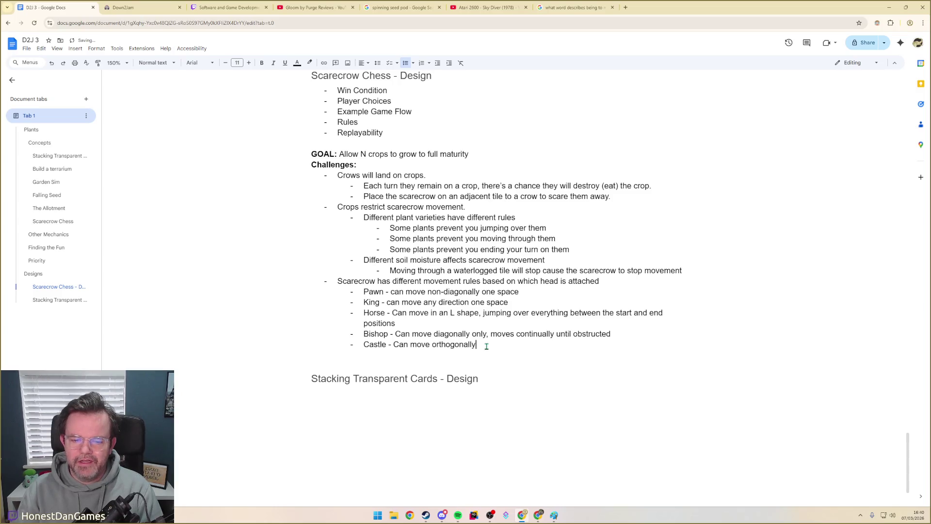
# - Extend the Castle rule to 'Can move orthogonally only, moves continually until obstructed' and select the new phrase
pyautogui.hotkey('alt', 'Tab')
pyautogui.hotkey('alt', 'Tab')
pyautogui.write('only, moves continually until ob')
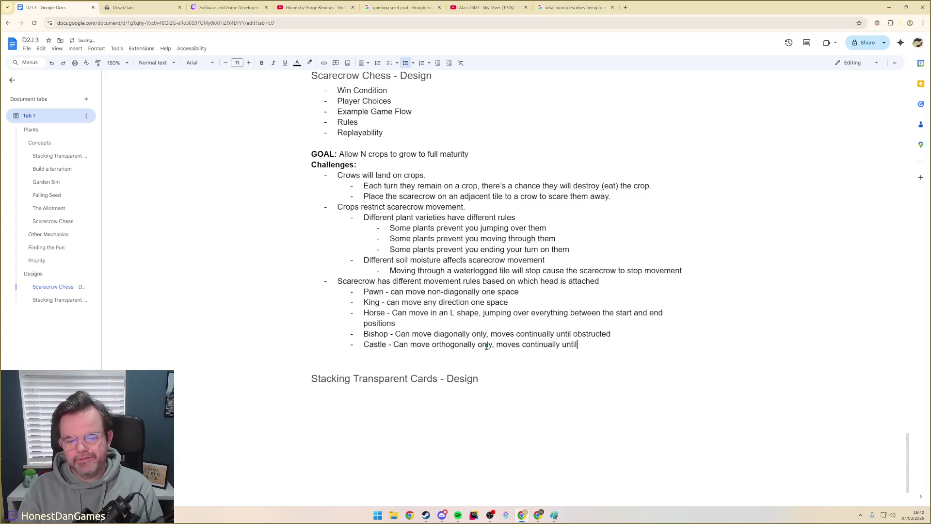
pyautogui.write('structed')
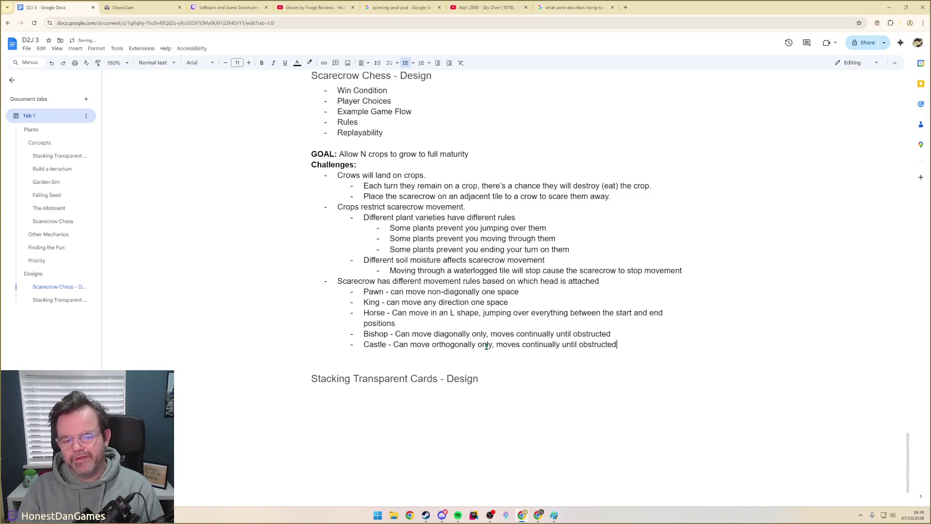
pyautogui.hotkey('ctrl', 'shift', 'Left')
pyautogui.hotkey('ctrl', 'shift', 'Left')
pyautogui.hotkey('ctrl', 'shift', 'Left')
pyautogui.hotkey('ctrl', 'shift', 'Left')
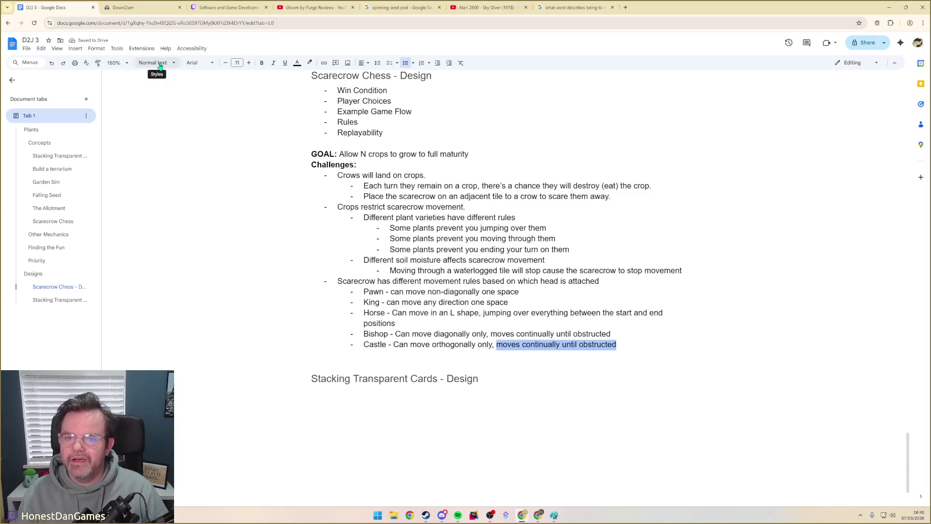
# - Colour the Castle and Bishop 'moves continually until obstructed' phrases red, leaving the King line unchanged
pyautogui.click(299, 66)
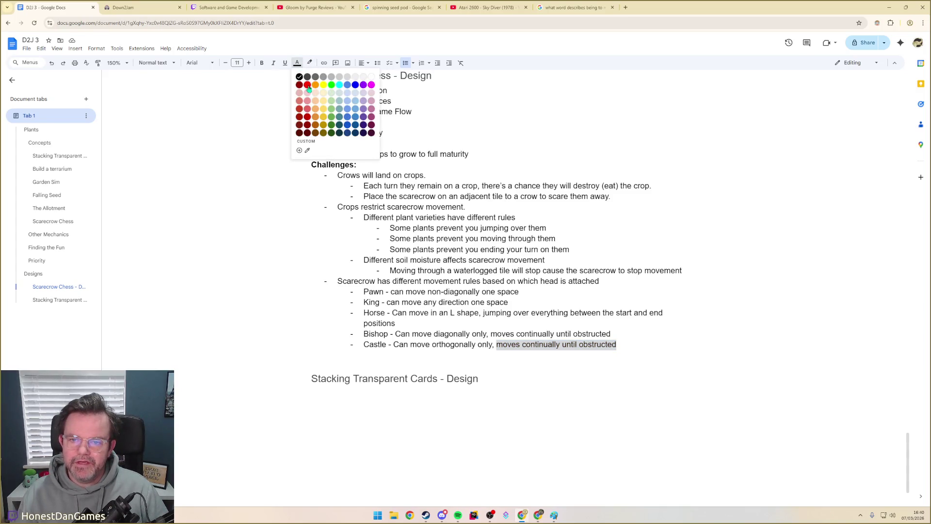
pyautogui.click(307, 86)
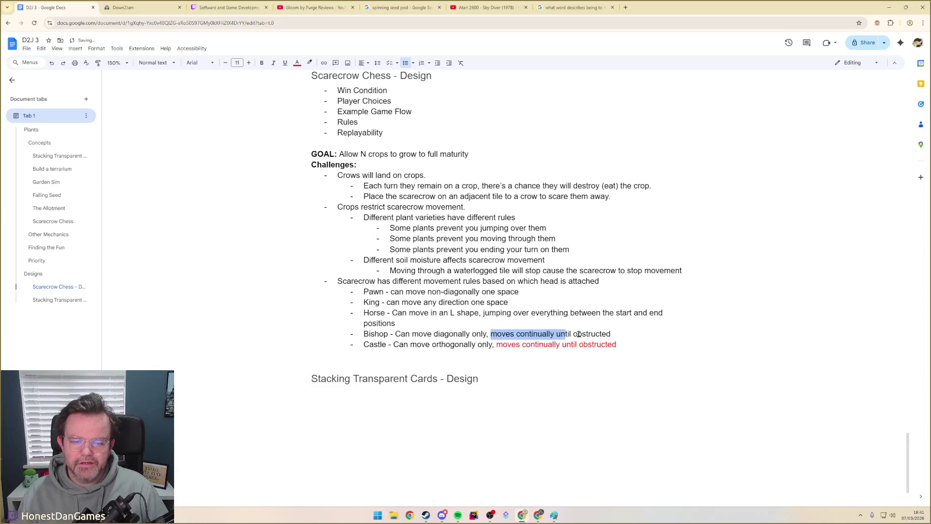
pyautogui.moveTo(491, 334); pyautogui.dragTo(613, 334)
pyautogui.click(297, 62)
pyautogui.click(307, 85)
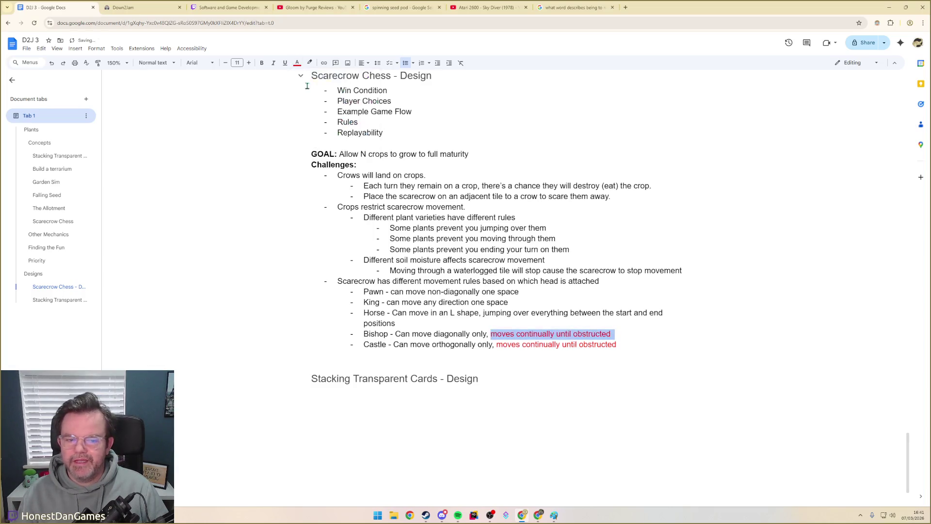
pyautogui.click(567, 332)
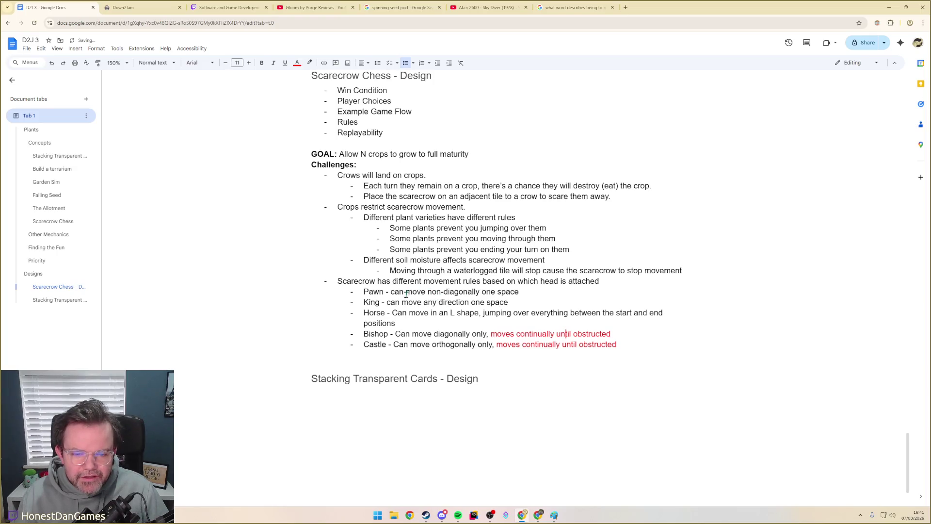
pyautogui.moveTo(424, 302); pyautogui.dragTo(468, 303)
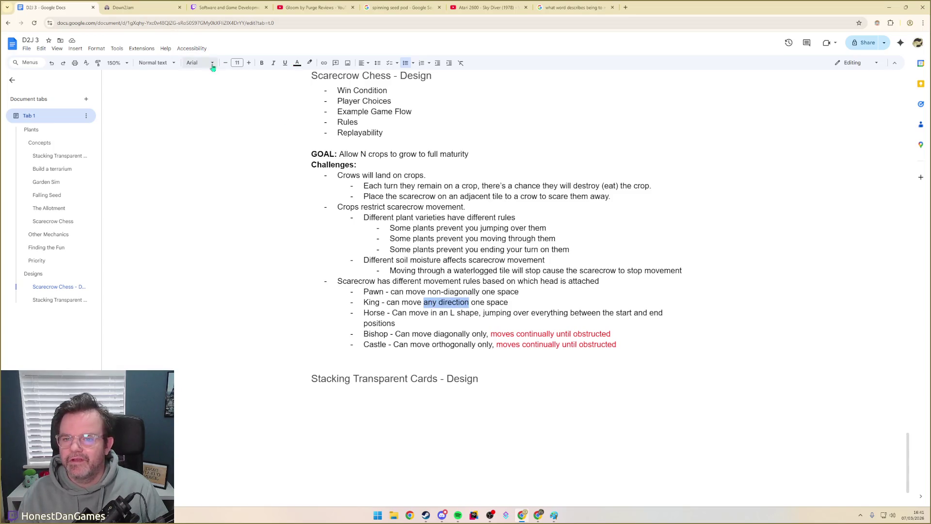
pyautogui.click(297, 63)
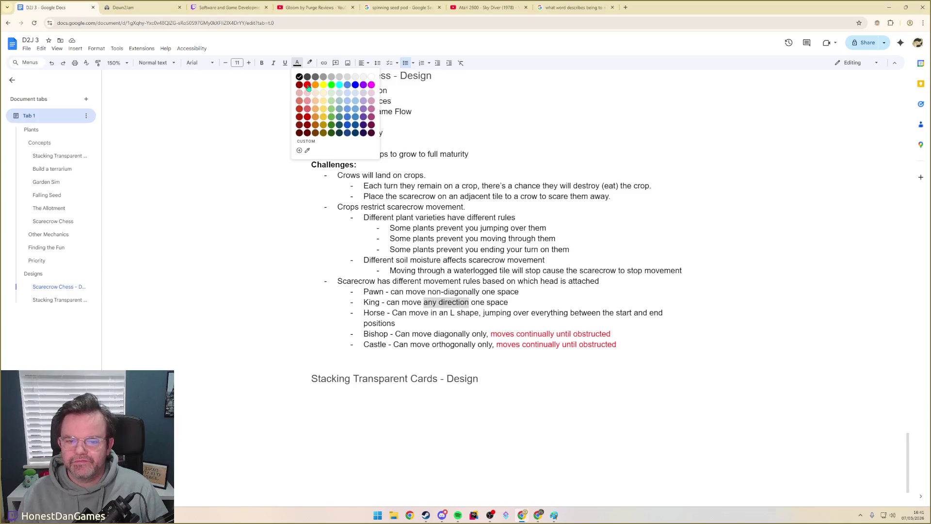
pyautogui.click(437, 302)
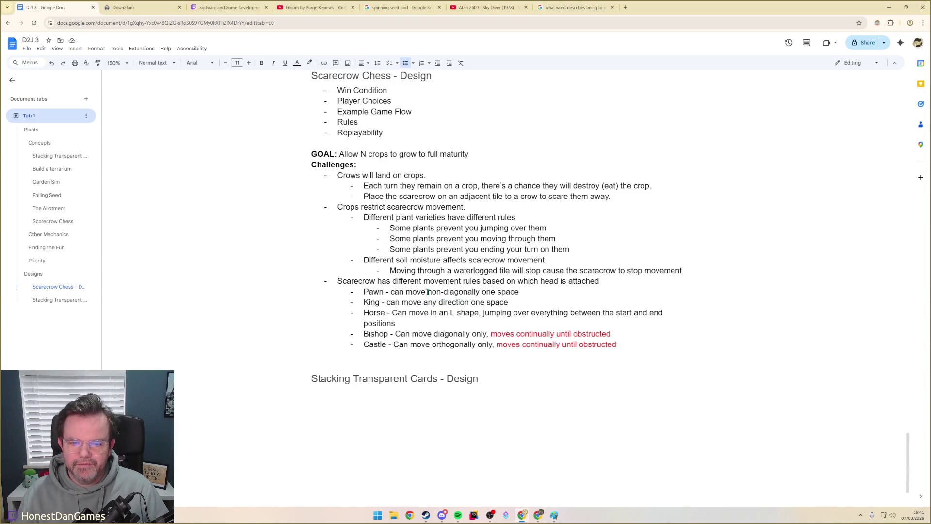
# - Replace 'non-diagonally' on the Pawn line with red 'orthogonally' and add an empty bullet after Castle
pyautogui.moveTo(426, 292); pyautogui.dragTo(481, 291)
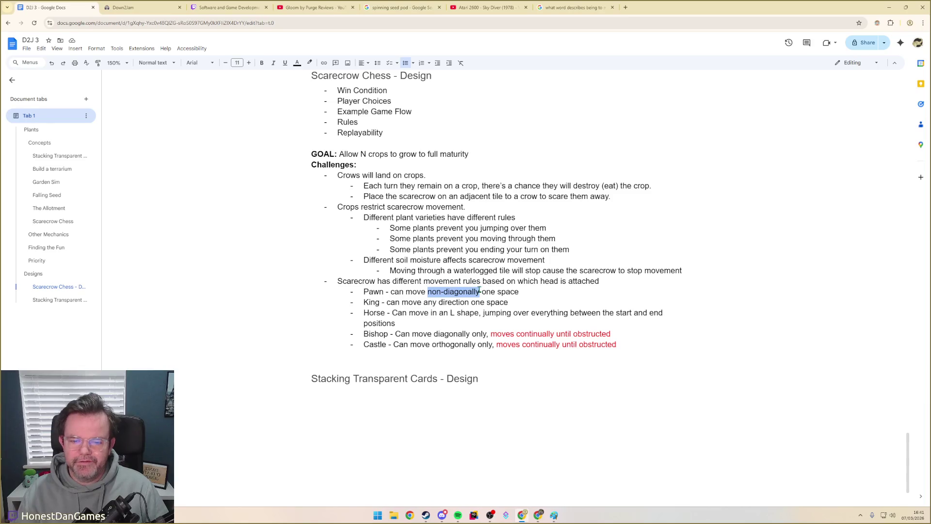
pyautogui.write('orthogonally')
pyautogui.hotkey('ctrl', 'shift', 'Left')
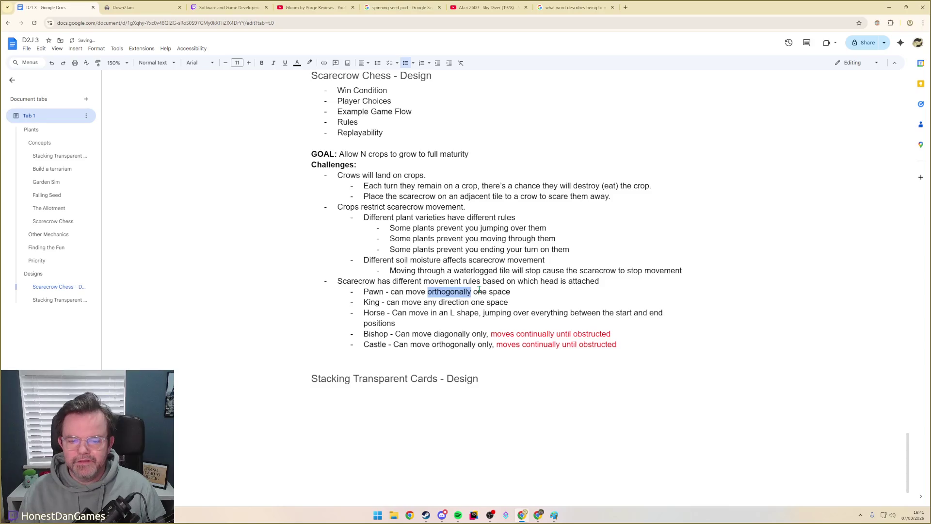
pyautogui.click(297, 64)
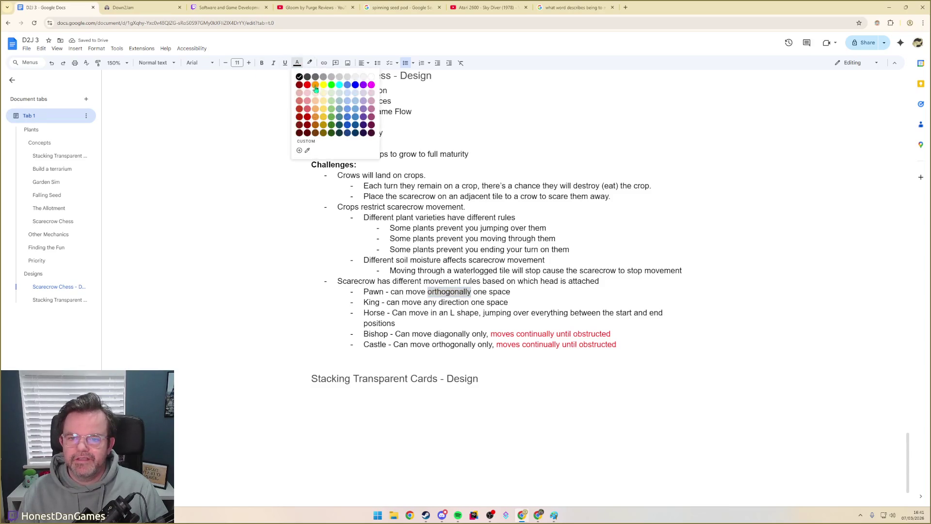
pyautogui.click(307, 86)
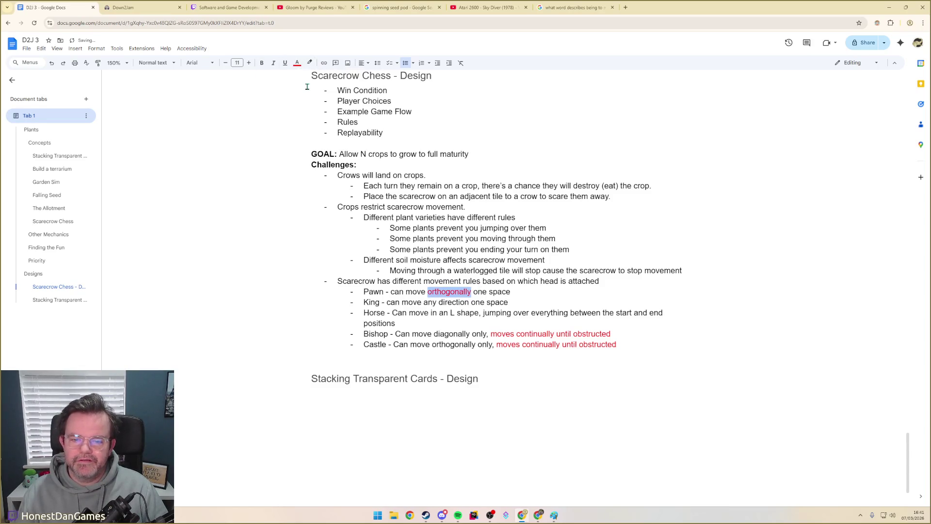
pyautogui.click(518, 300)
pyautogui.moveTo(402, 302); pyautogui.dragTo(519, 303)
pyautogui.click(466, 314)
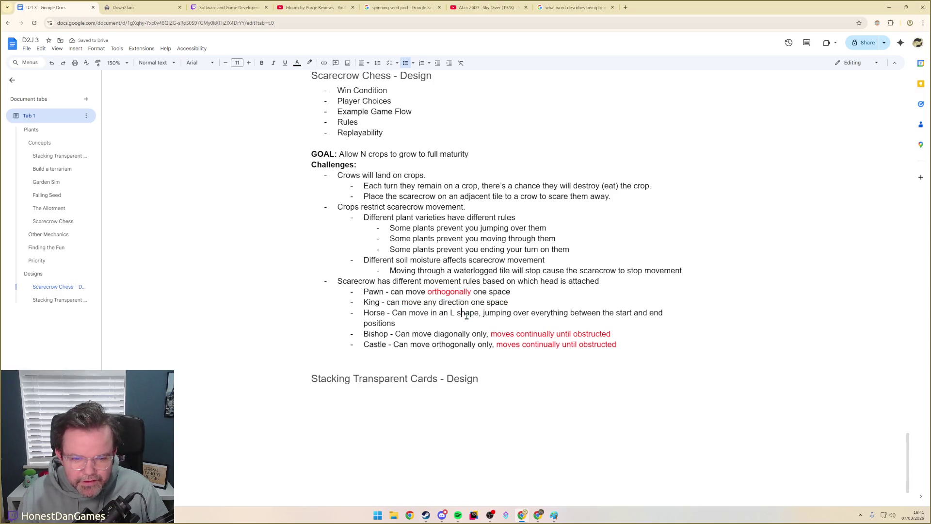
pyautogui.click(627, 344)
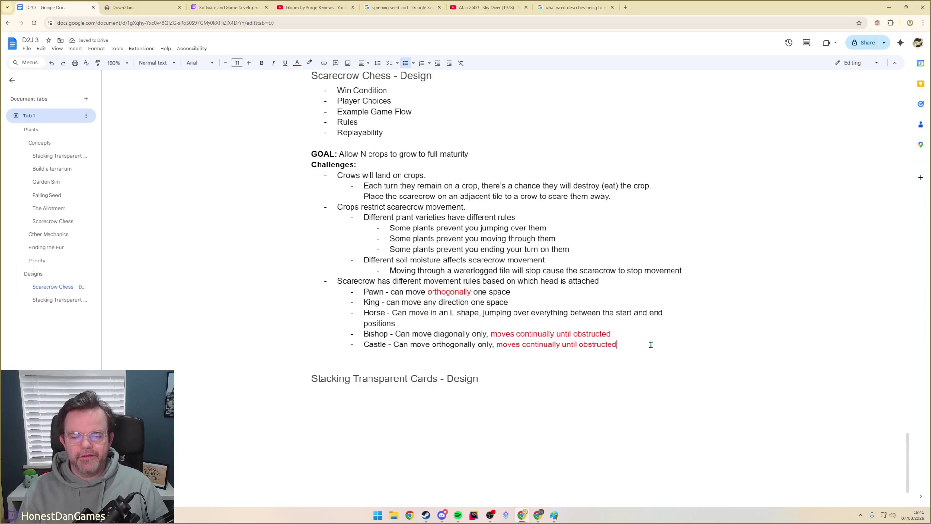
pyautogui.press('Return')
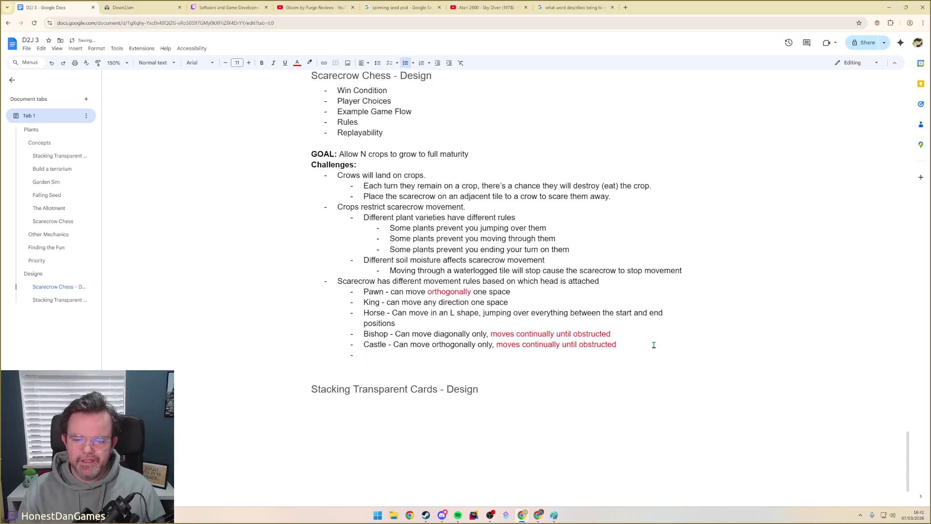
# - Paste 'Castle' onto the new bullet, then remove it again to start the Queen line fresh
pyautogui.doubleClick(386, 346)
pyautogui.click(373, 355)
pyautogui.write('Castle')
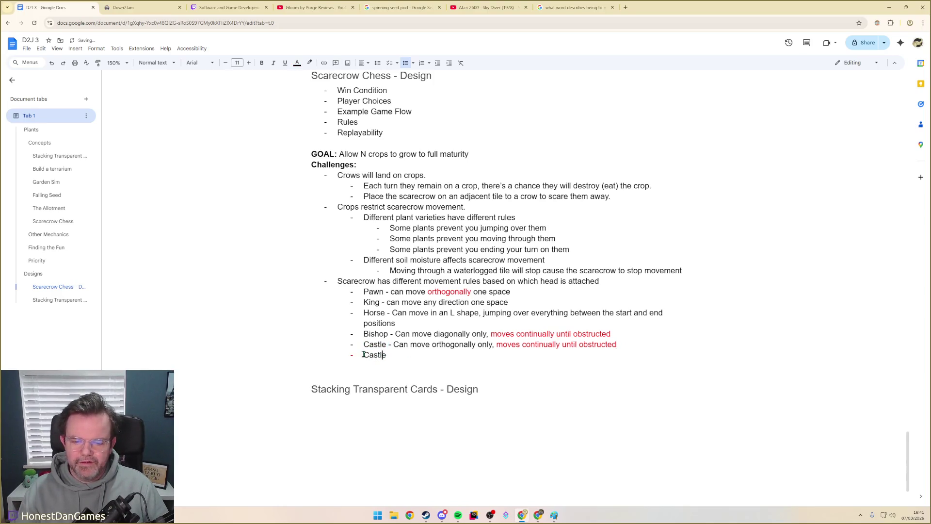
pyautogui.click(352, 355)
pyautogui.click(286, 63)
pyautogui.click(289, 80)
pyautogui.click(394, 366)
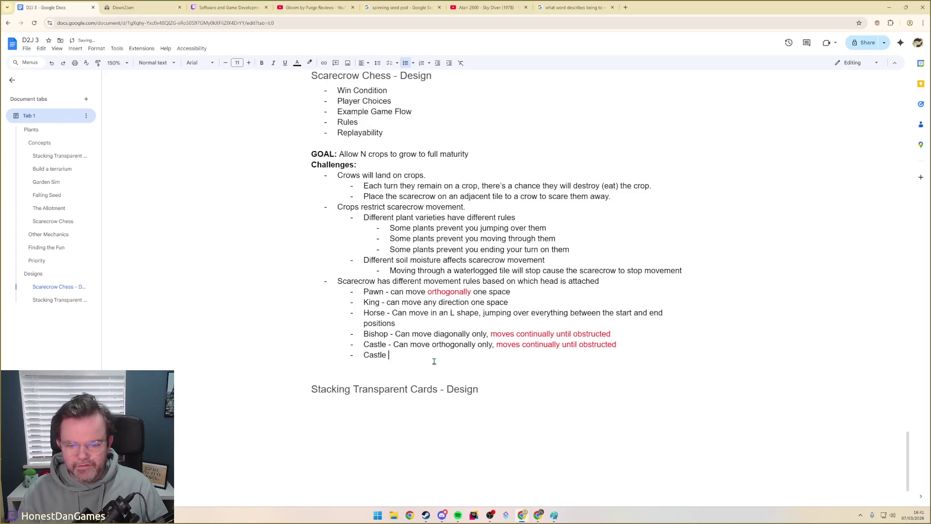
pyautogui.hotkey('ctrl', 'BackSpace')
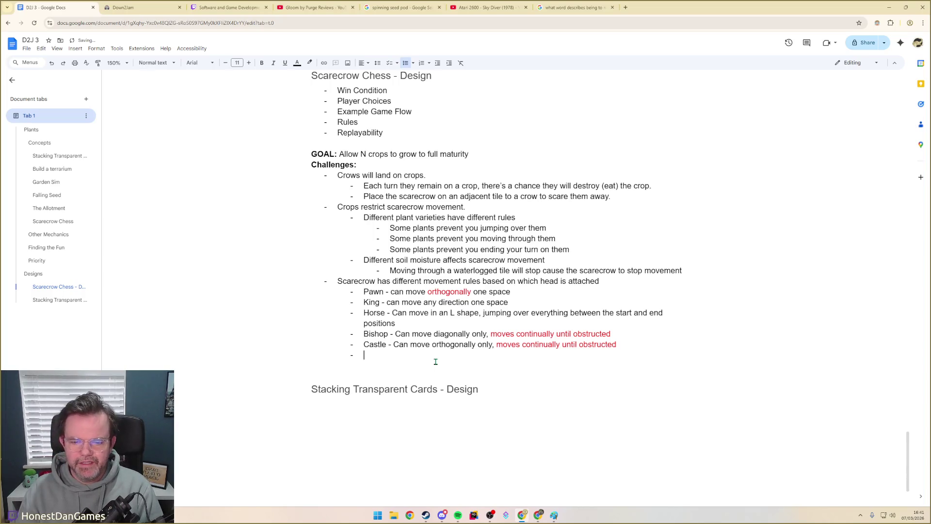
pyautogui.write('Queen -')
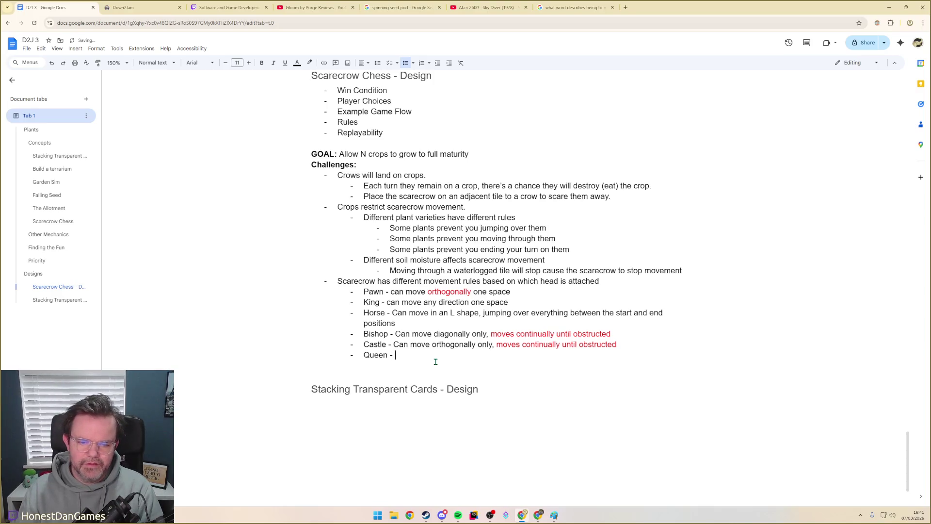
pyautogui.write('any direction,moves continually un')
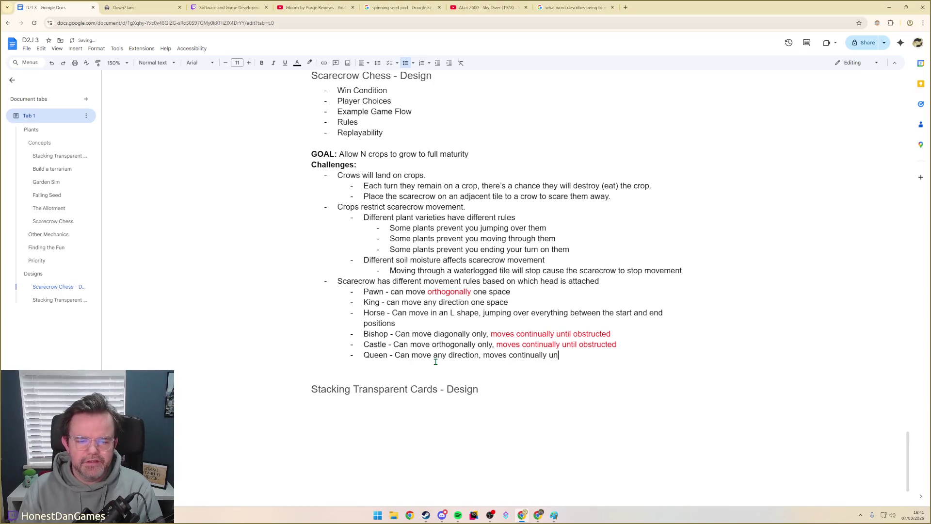
pyautogui.write('ructed')
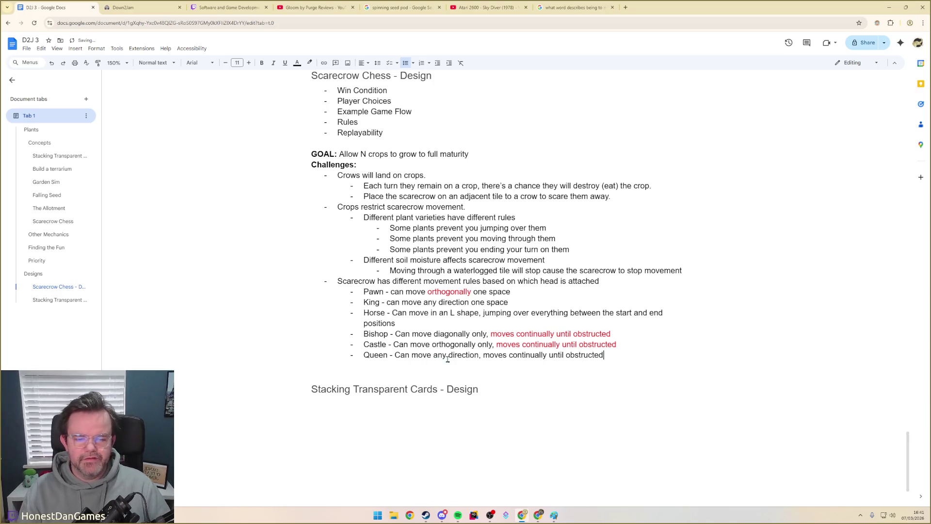
# - Write the Queen rule 'any direction, moves continually until obstructed' with that phrase red, and cut the King bullet's text
pyautogui.keyDown('shift'); pyautogui.click(483, 355); pyautogui.keyUp('shift')
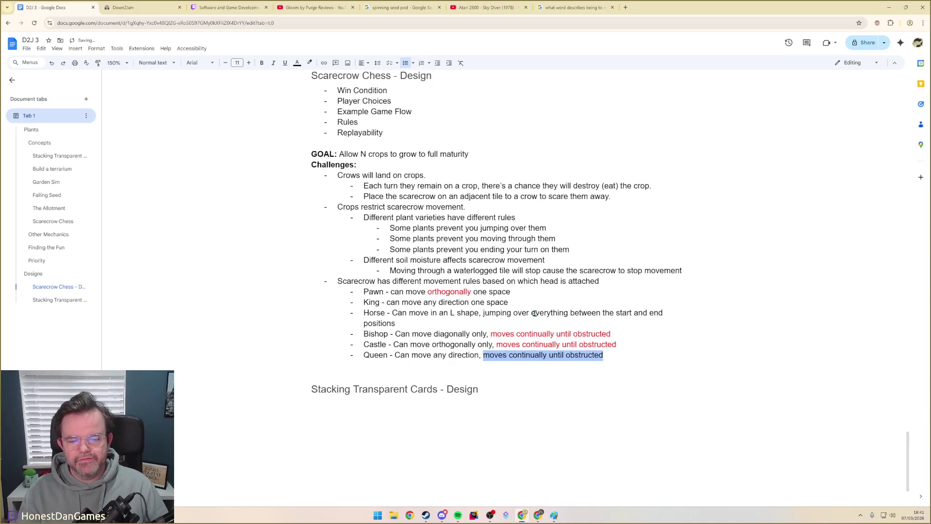
pyautogui.click(297, 63)
pyautogui.click(308, 86)
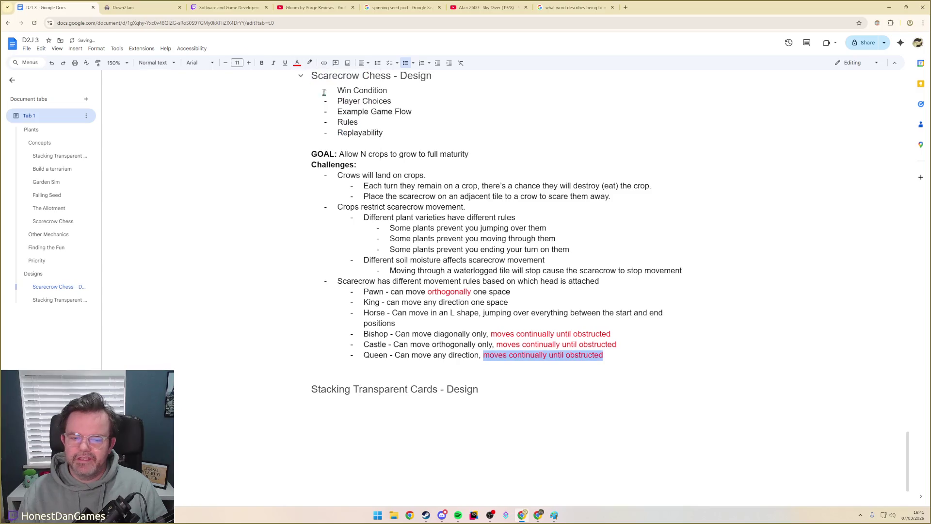
pyautogui.click(556, 364)
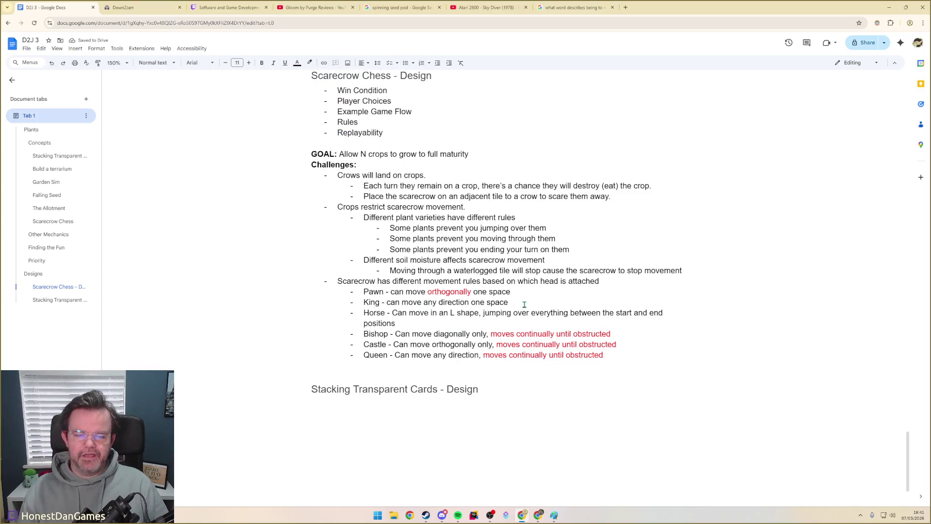
pyautogui.moveTo(524, 304); pyautogui.dragTo(363, 302)
pyautogui.hotkey('ctrl', 'c')
pyautogui.press('BackSpace')
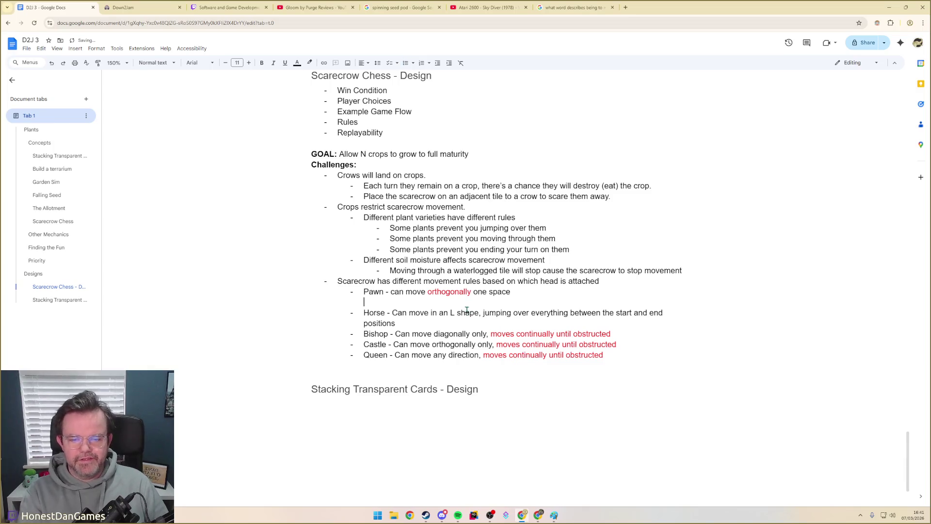
# - Remove the empty line below Pawn and paste the King rule into a new bullet after Castle
pyautogui.press('BackSpace')
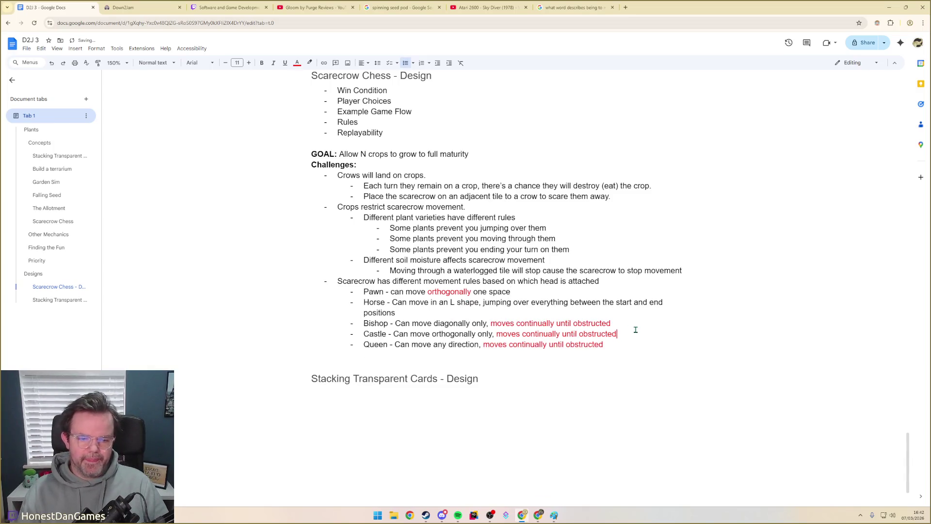
pyautogui.click(627, 333)
pyautogui.press('Return')
pyautogui.hotkey('ctrl', 'v')
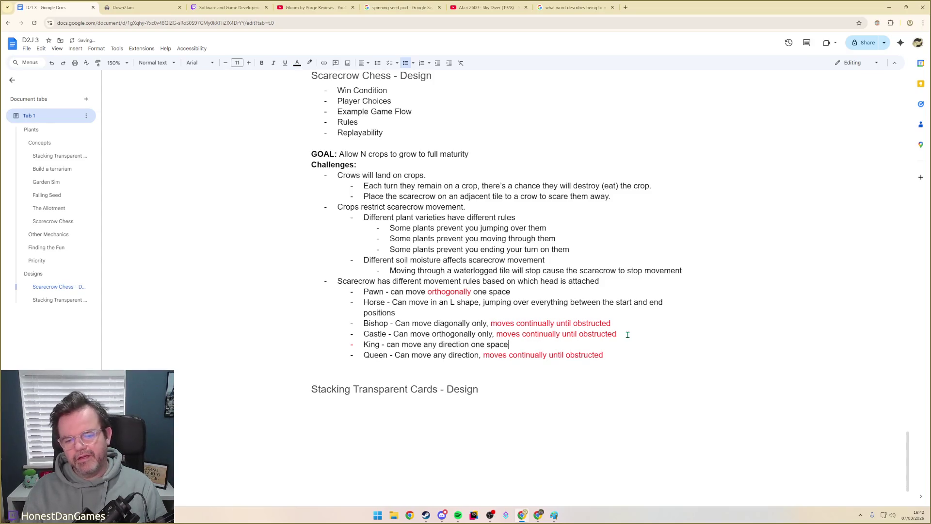
# - Check the Queen and King lines without recolouring, then start a new empty bullet after Queen
pyautogui.doubleClick(419, 355)
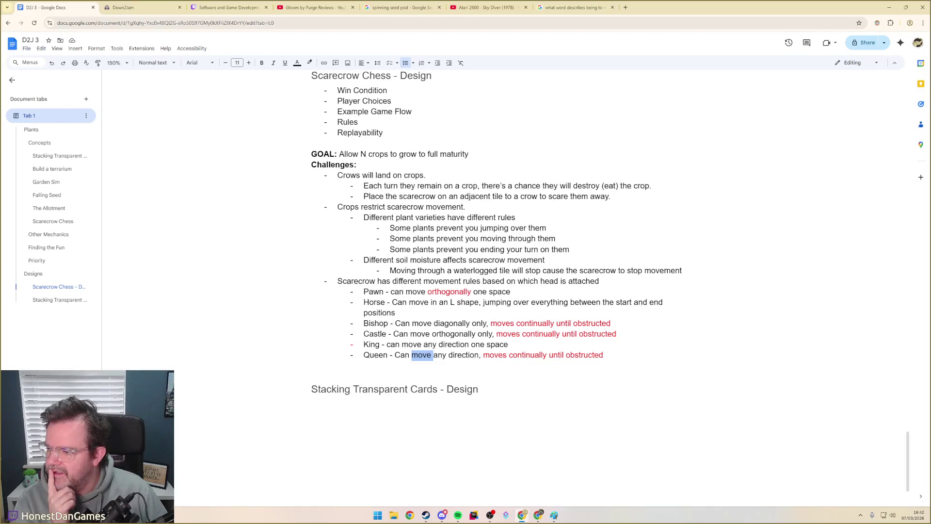
pyautogui.click(380, 365)
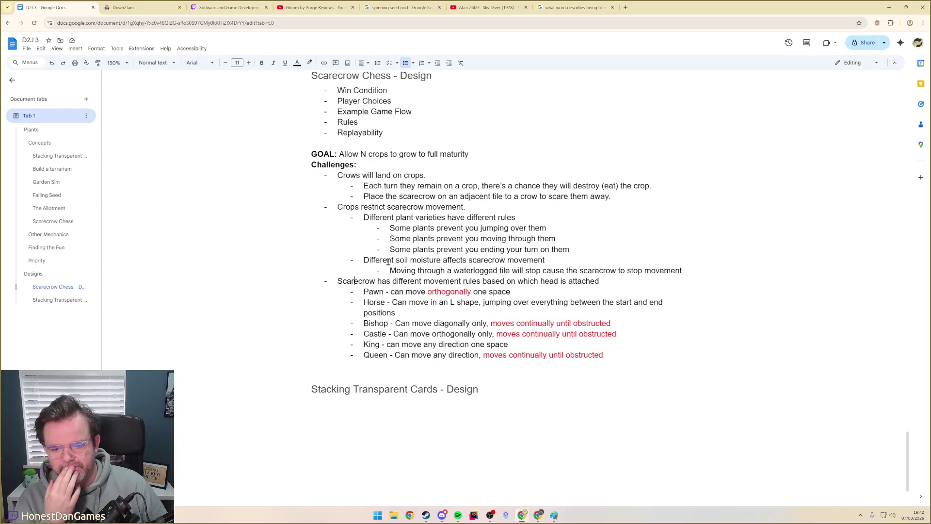
pyautogui.doubleClick(351, 344)
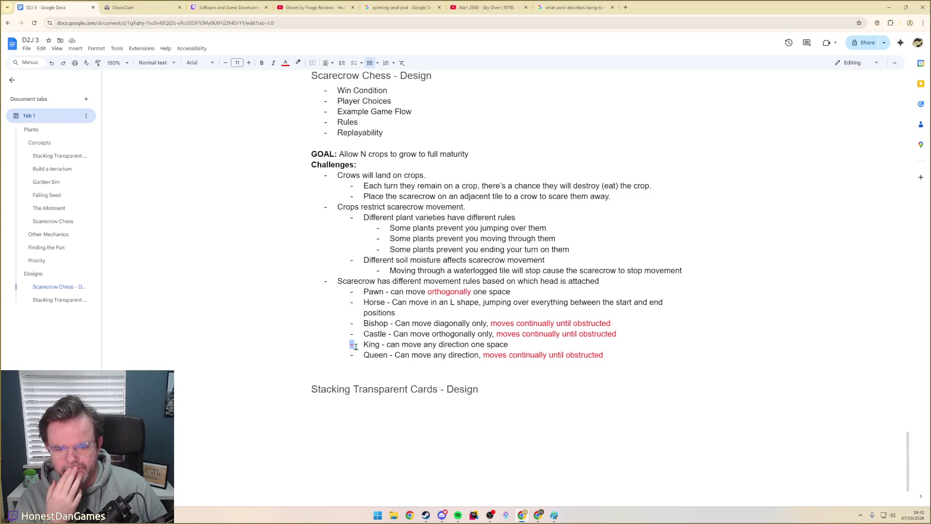
pyautogui.click(285, 62)
pyautogui.click(288, 77)
pyautogui.click(442, 364)
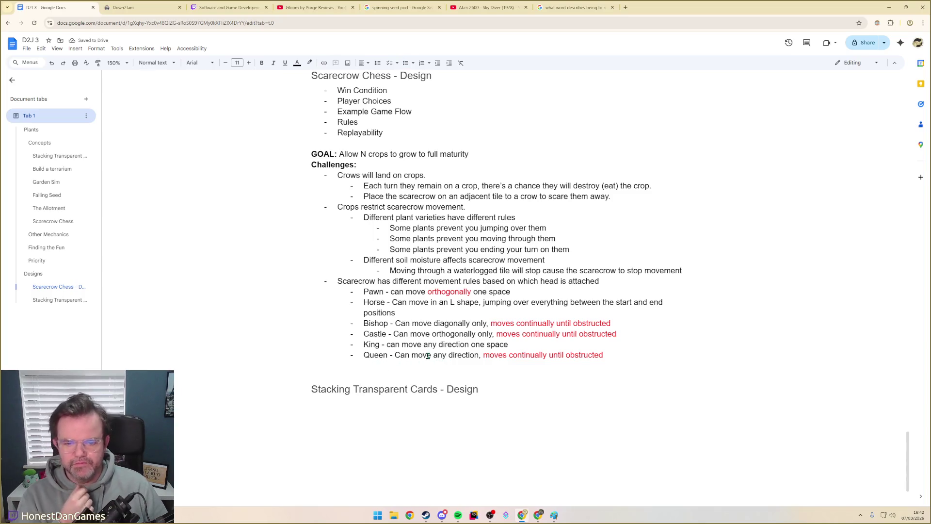
pyautogui.hotkey('ctrl', 'shift', '8')
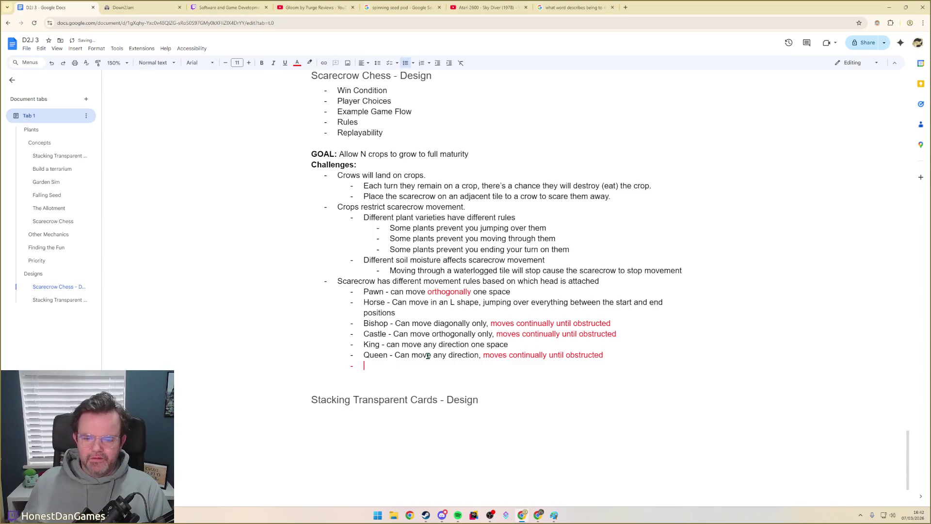
# - Reword the first challenge to 'Crows will eat crops.' and begin the point that crows dynamically choose where to go
pyautogui.click(297, 63)
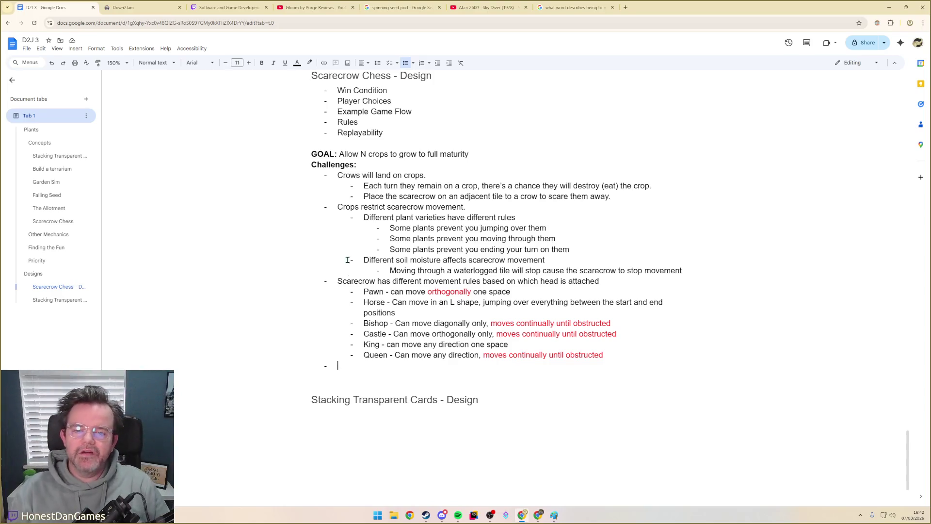
pyautogui.doubleClick(384, 175)
pyautogui.write('eat')
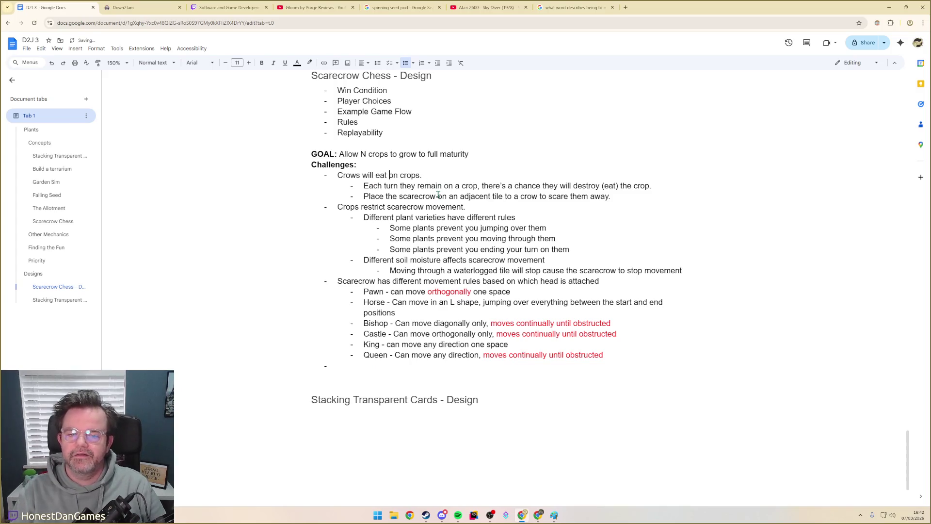
pyautogui.doubleClick(393, 174)
pyautogui.press('BackSpace')
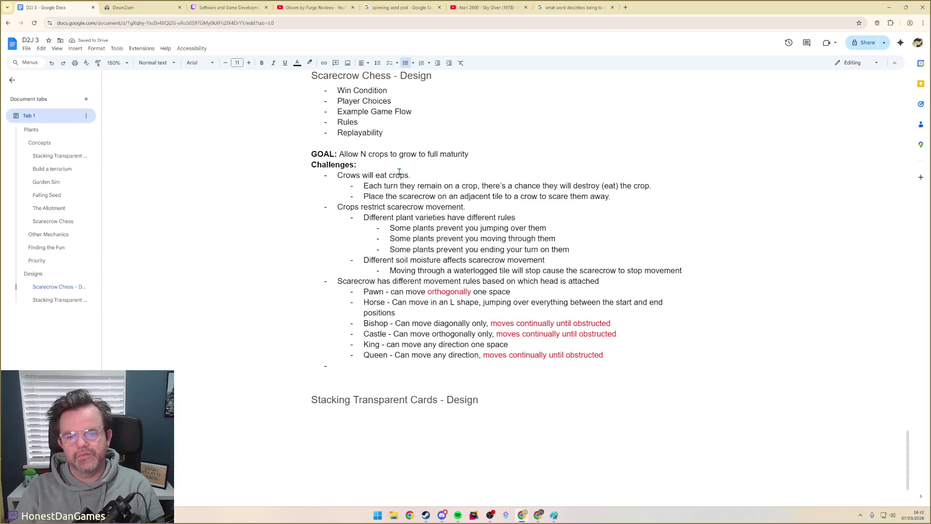
pyautogui.write('Dynamically, various crows will choose to')
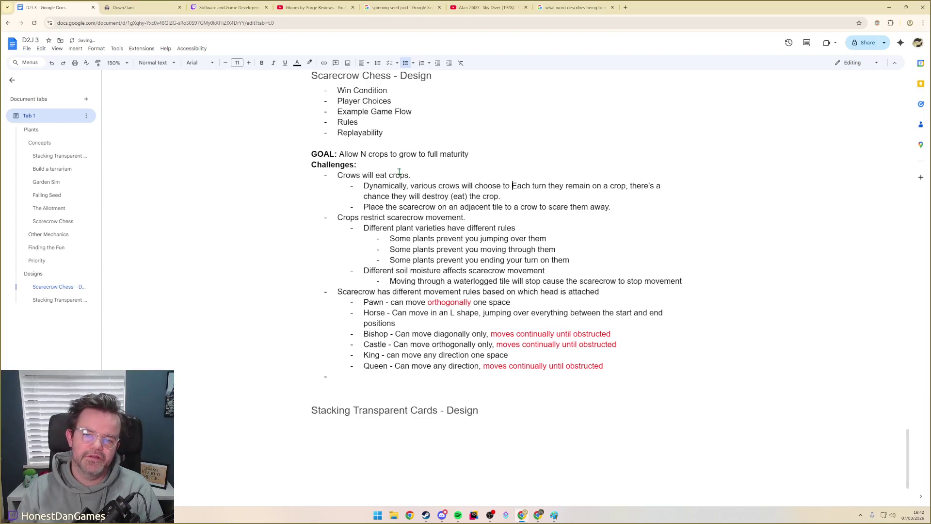
# - Finish the 'choose a crop to fly to' bullet, move 'Each turn' onto its own bullet and reword it to 'a crow ... remains'
pyautogui.press('BackSpace')
pyautogui.press('BackSpace')
pyautogui.press('BackSpace')
pyautogui.write('a crop to fly to')
pyautogui.press('Return')
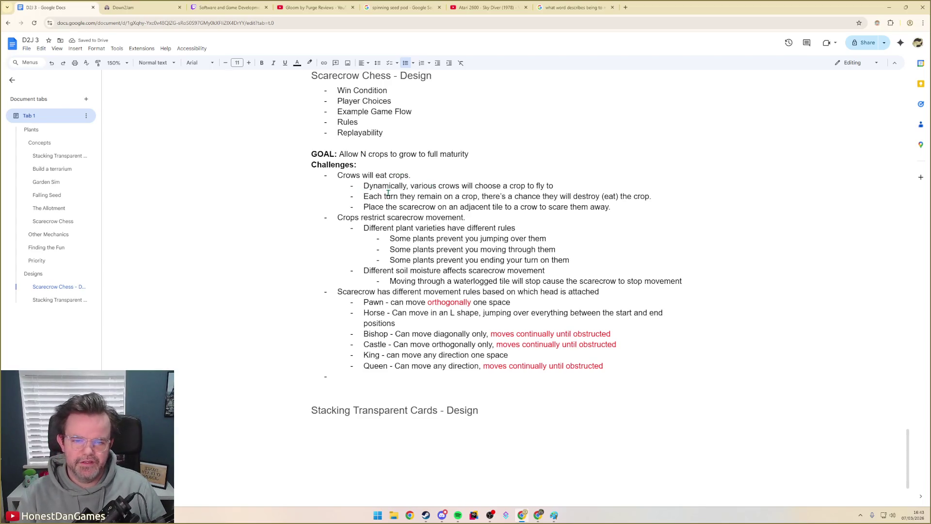
pyautogui.doubleClick(408, 195)
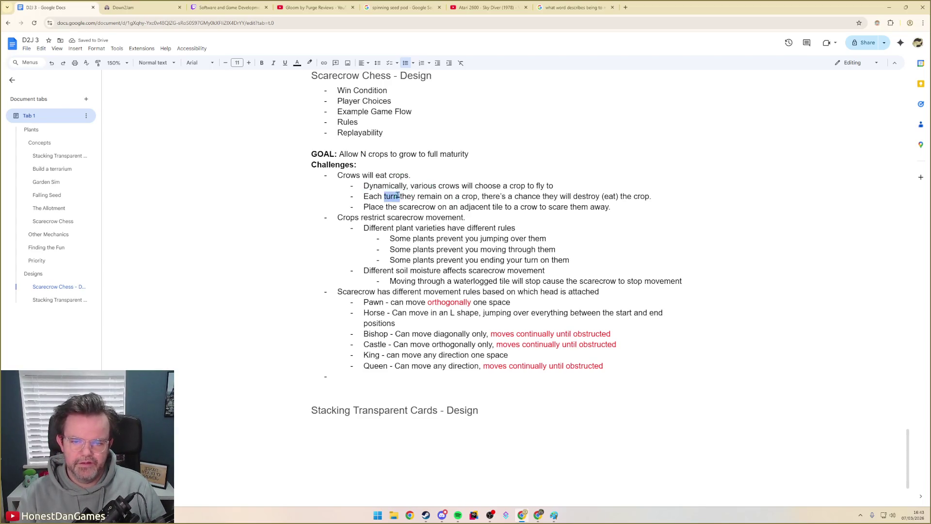
pyautogui.write('a crow')
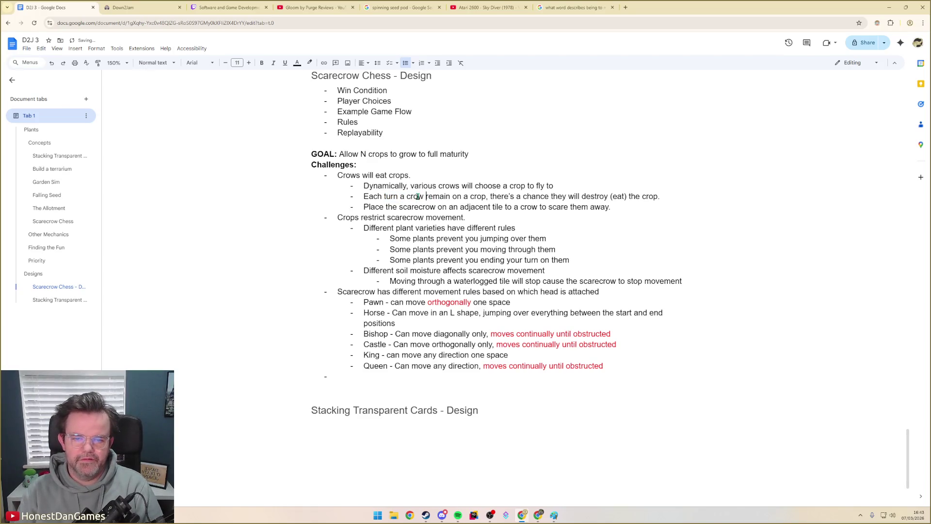
pyautogui.write('s')
pyautogui.press('Right')
pyautogui.press('Right')
pyautogui.press('Right')
pyautogui.press('BackSpace')
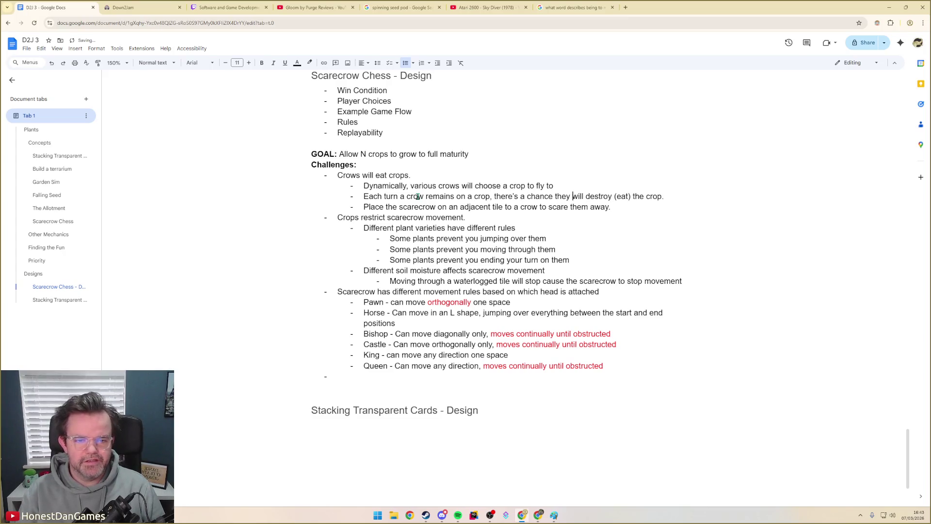
# - Change 'destroy (eat)' to 'eat (destroy) the crop.' and start a new bullet below the scarecrow one
pyautogui.press('Right')
pyautogui.press('Right')
pyautogui.press('Right')
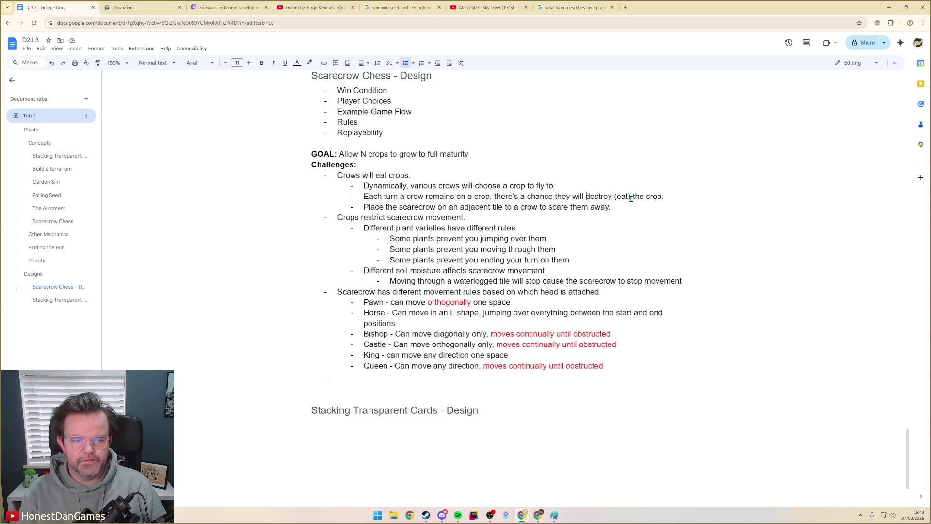
pyautogui.hotkey('ctrl', 'shift', 'Right')
pyautogui.hotkey('ctrl', 'shift', 'Right')
pyautogui.hotkey('ctrl', 'shift', 'Right')
pyautogui.hotkey('ctrl', 'shift', 'Right')
pyautogui.write('eat (destroy)')
pyautogui.press('Down')
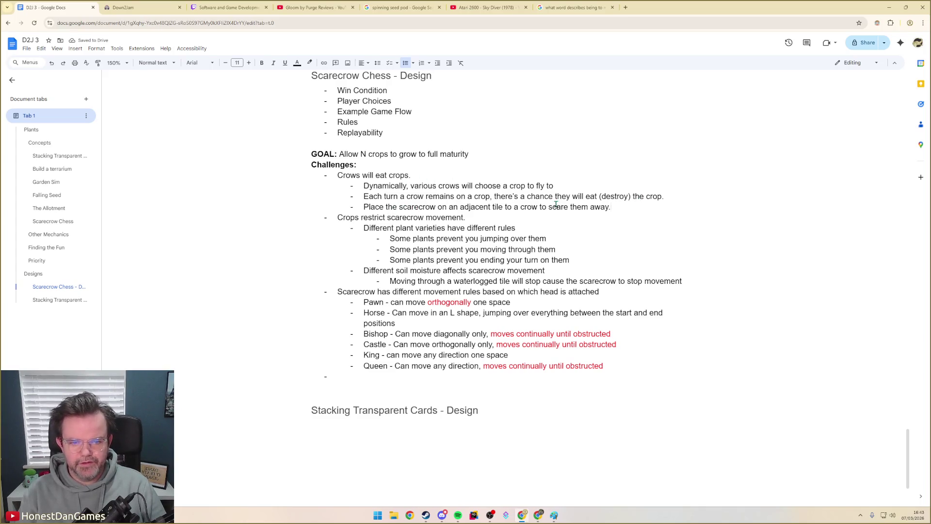
pyautogui.click(540, 208)
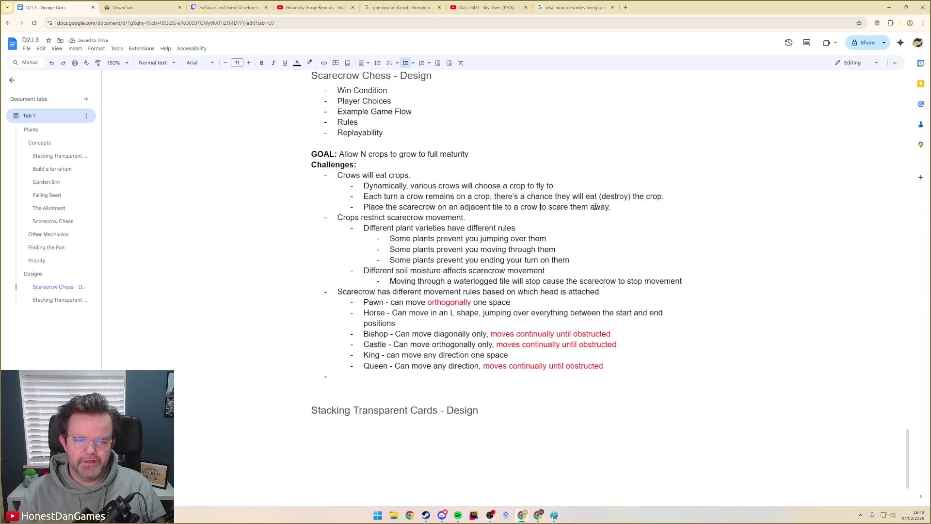
pyautogui.write('.')
pyautogui.press('Return')
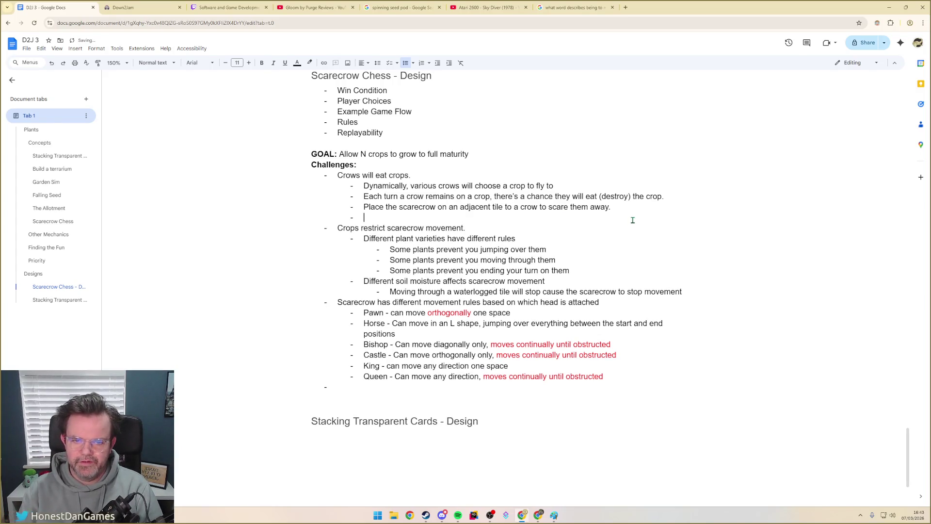
pyautogui.write('Crows will not choose a crop')
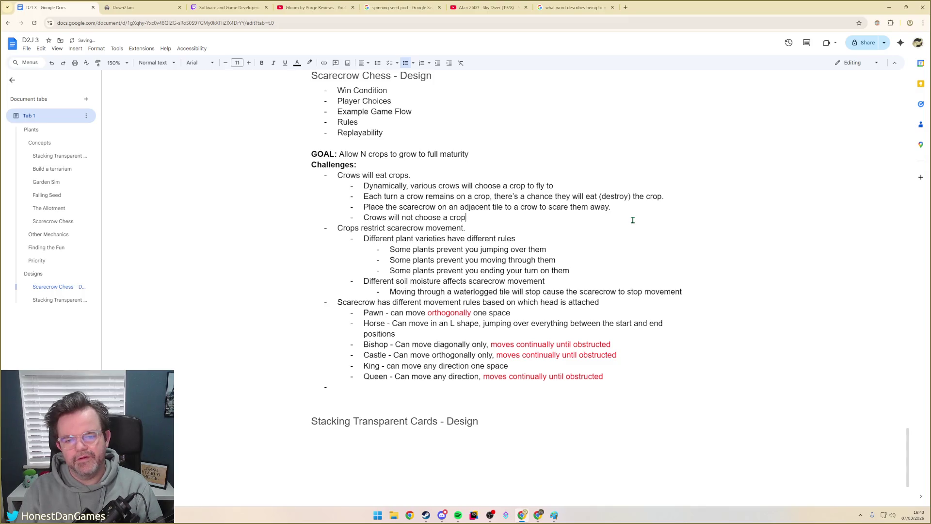
pyautogui.write(' thats adjacent to a scarecreow')
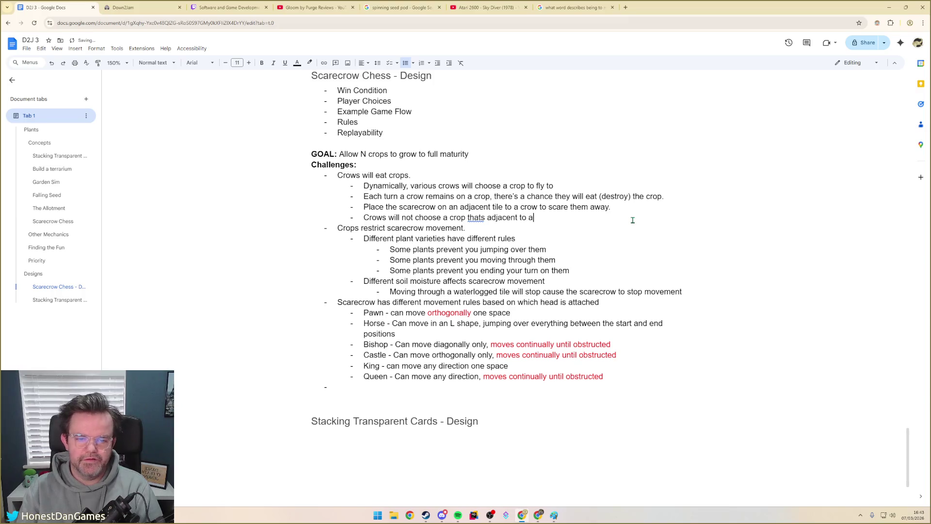
# - Correct 'thats' to 'that's' in the crows-avoid-adjacent-crops rule and move to the empty bullet below Queen
pyautogui.press('BackSpace')
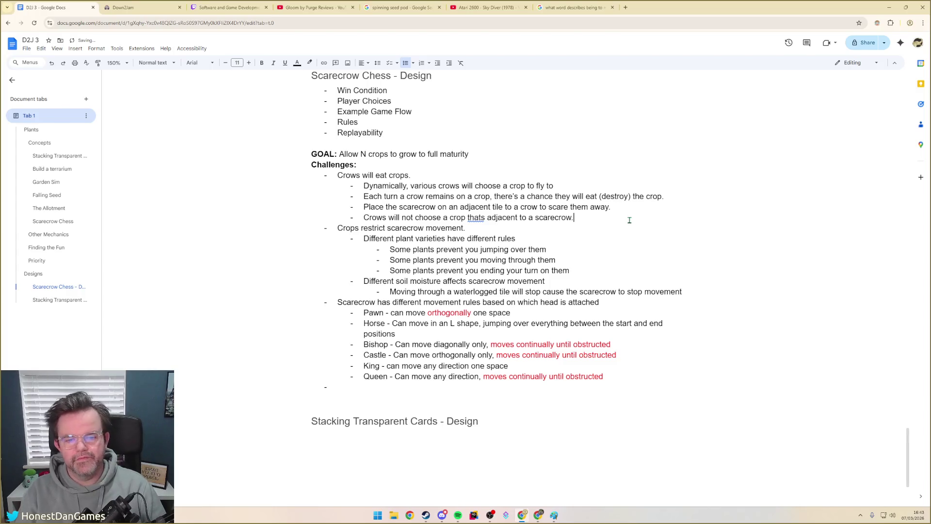
pyautogui.click(480, 219)
pyautogui.click(500, 241)
pyautogui.click(393, 324)
pyautogui.click(339, 388)
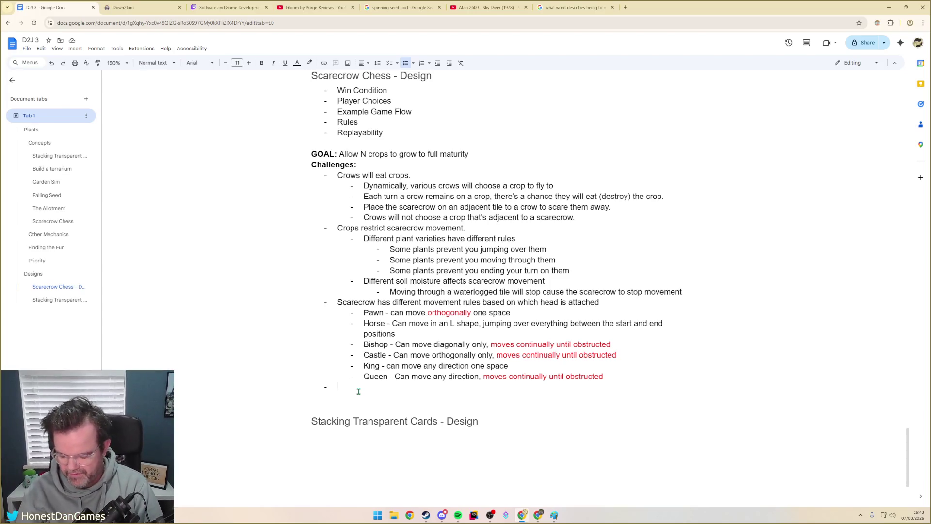
pyautogui.write('Head')
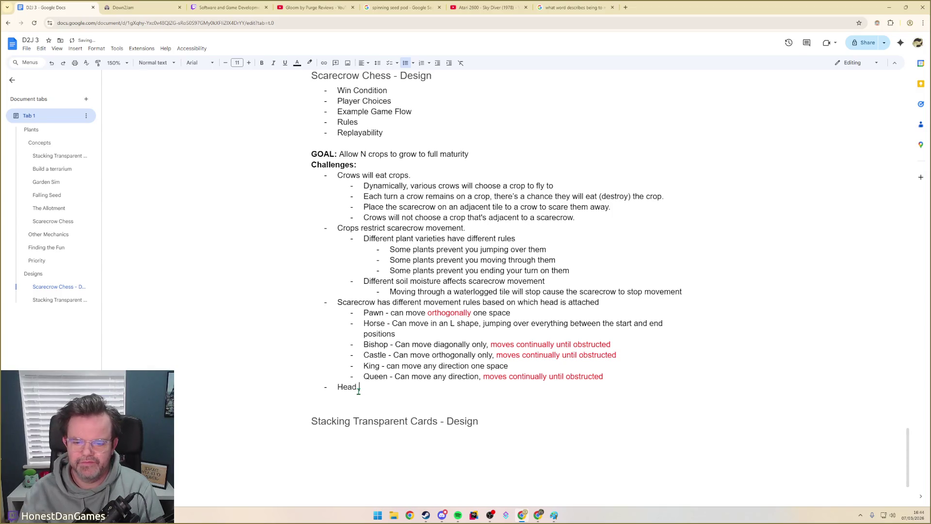
pyautogui.write('ging')
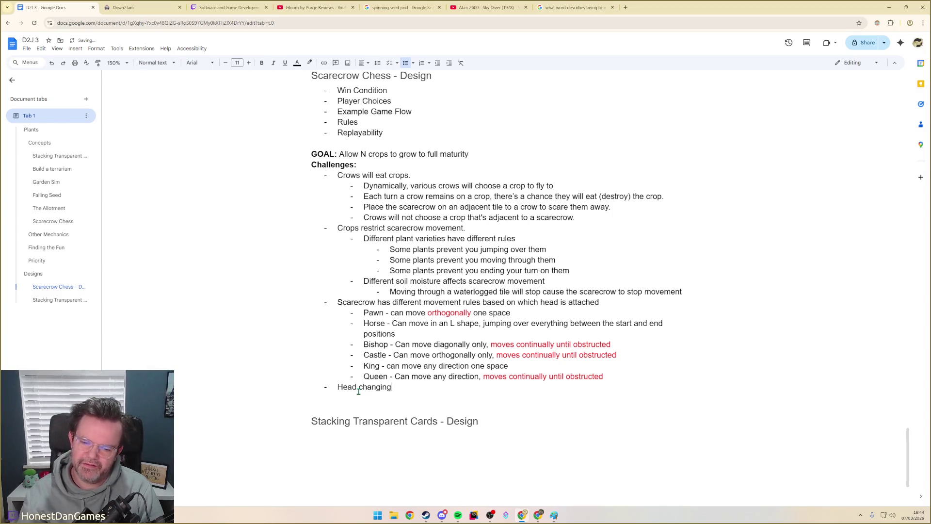
# - Rewrite the bullet as 'Scarecrow Heads' with sub-bullet 'Undecided, but one of the following restriction' and an empty deeper bullet
pyautogui.hotkey('ctrl', 'BackSpace')
pyautogui.hotkey('ctrl', 'BackSpace')
pyautogui.write('Scarecor')
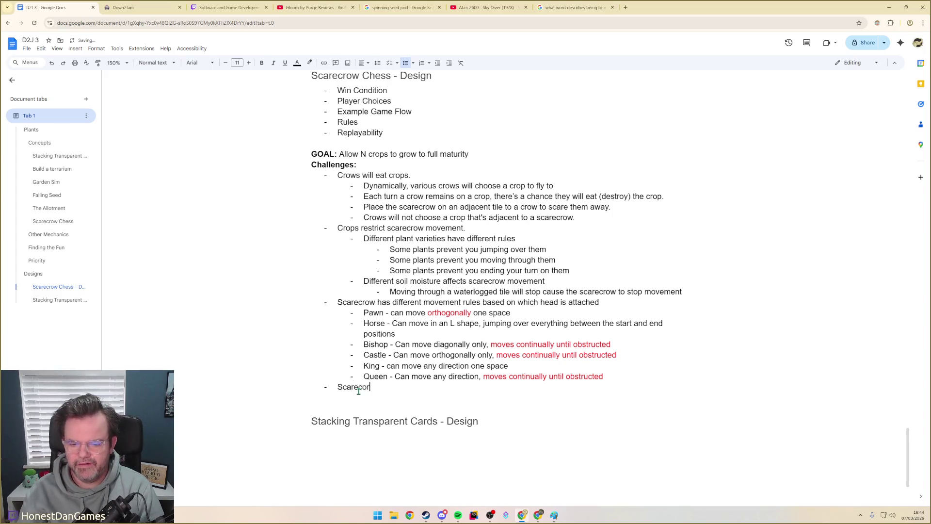
pyautogui.press('BackSpace')
pyautogui.press('BackSpace')
pyautogui.write('row Heads')
pyautogui.press('Return')
pyautogui.press('Tab')
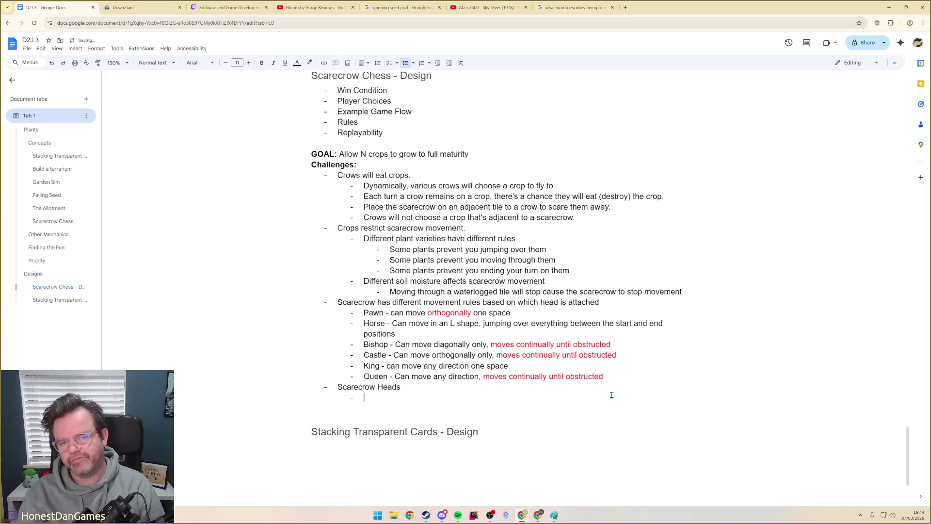
pyautogui.write('U')
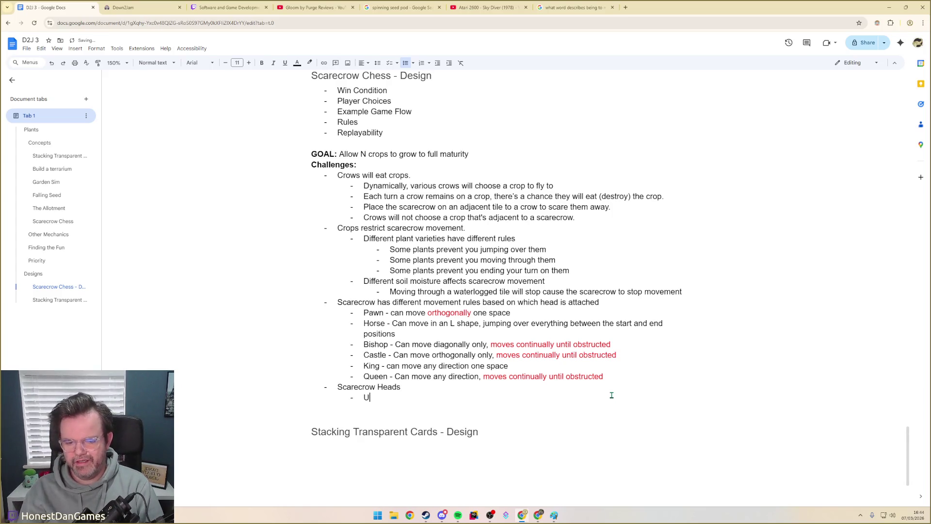
pyautogui.write('t som')
pyautogui.write('e restrictions')
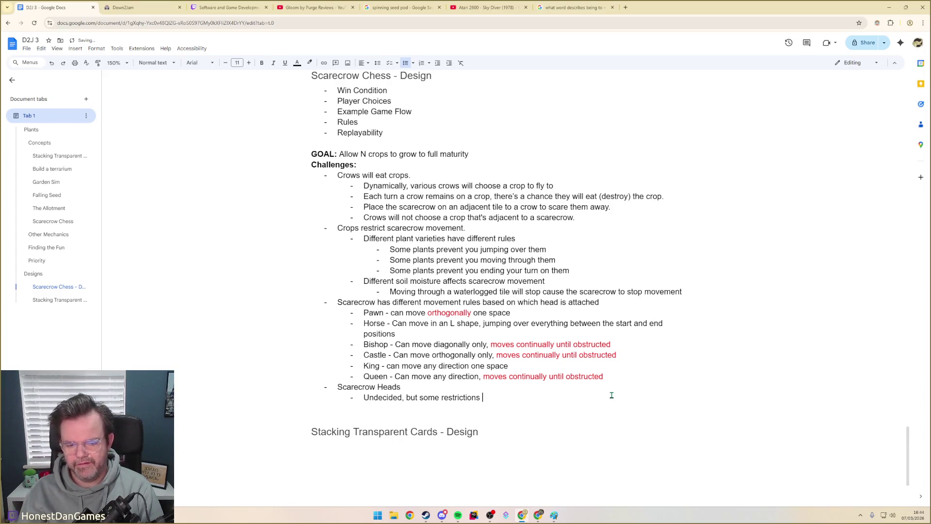
pyautogui.hotkey('ctrl', 'BackSpace')
pyautogui.hotkey('ctrl', 'BackSpace')
pyautogui.hotkey('ctrl', 'BackSpace')
pyautogui.write('but o')
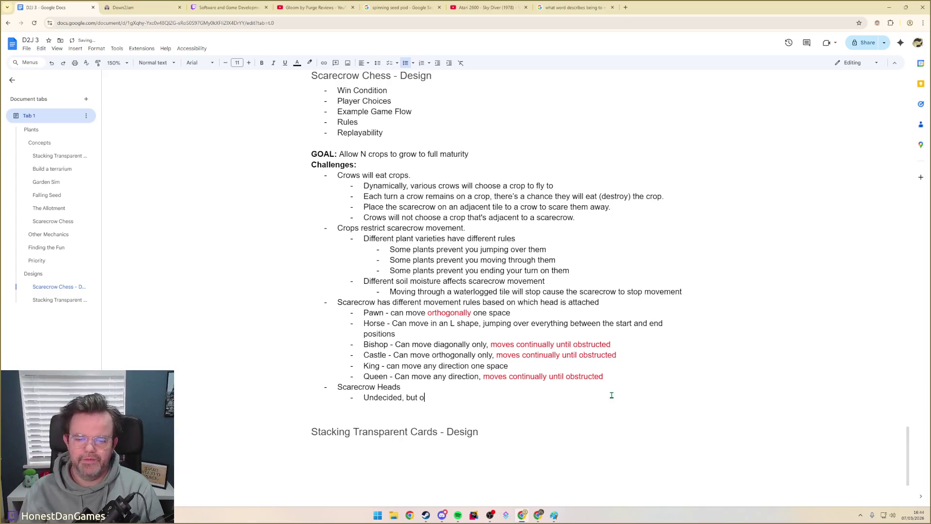
pyautogui.write('ne of the following restriction')
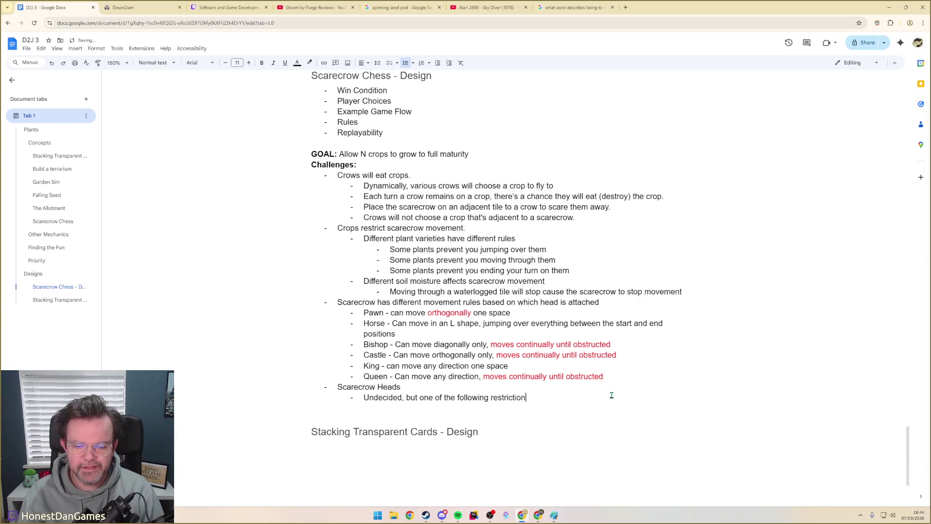
pyautogui.press('Return')
pyautogui.press('Tab')
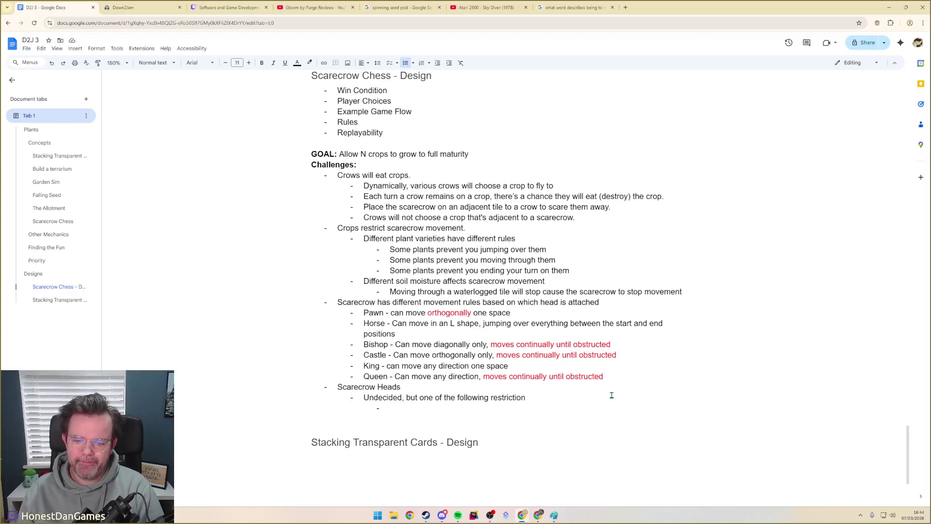
pyautogui.write('Choose ')
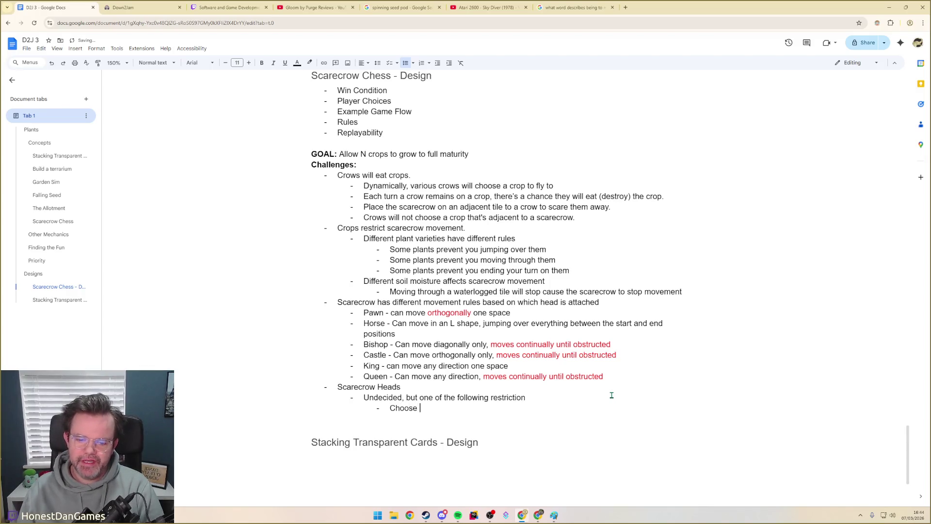
pyautogui.write('a head to ac')
pyautogui.write('quire each time you')
pyautogui.write(' travel fr')
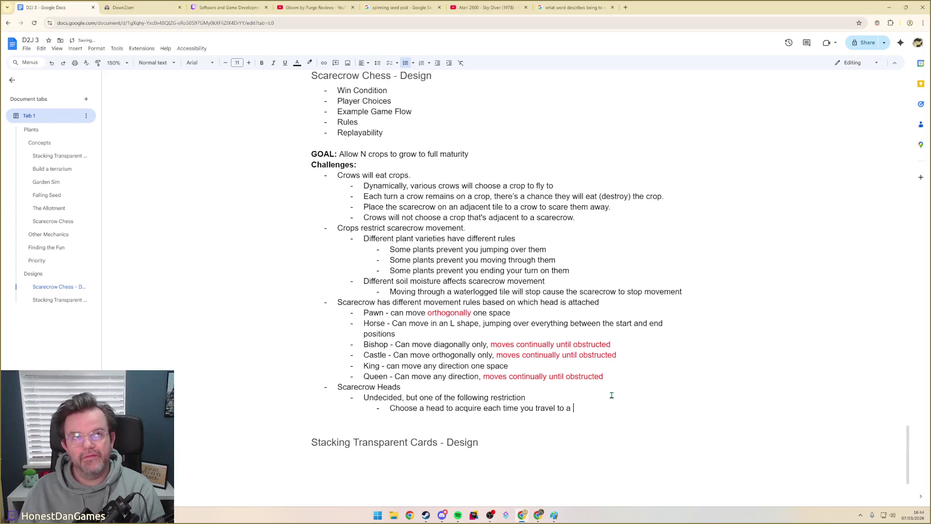
# - Finish the 'Choose a head upon reaching a horizontal field boundary' bullet and delete the Undecided line
pyautogui.press('BackSpace')
pyautogui.write('hori')
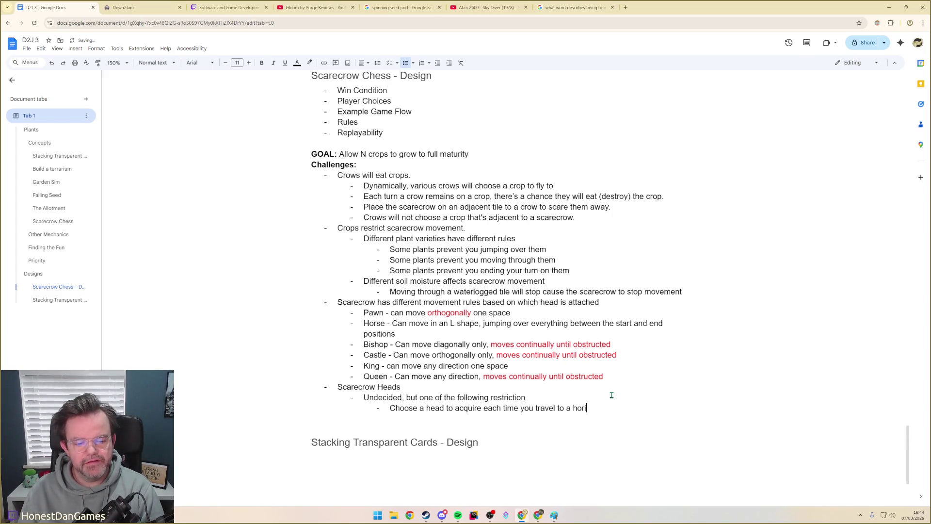
pyautogui.write('zontal')
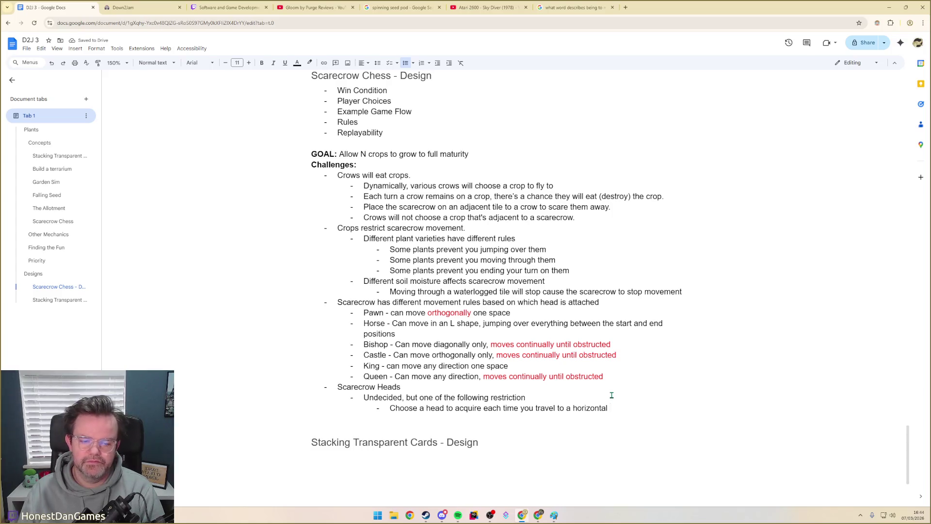
pyautogui.write('boun')
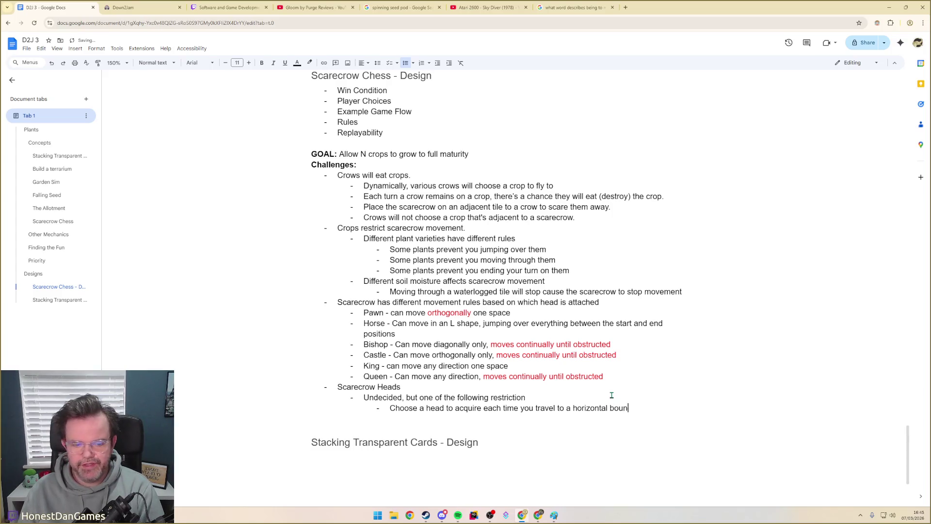
pyautogui.write('dary of the field')
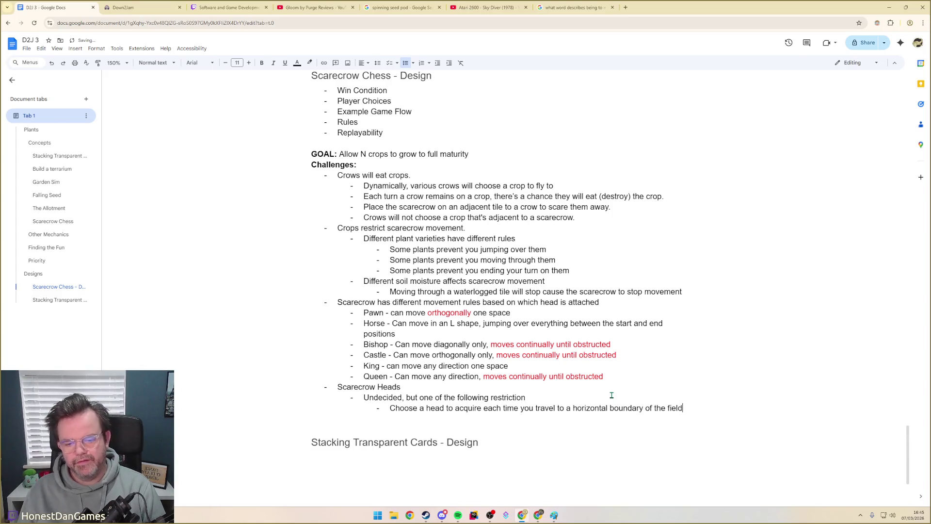
pyautogui.press('Return')
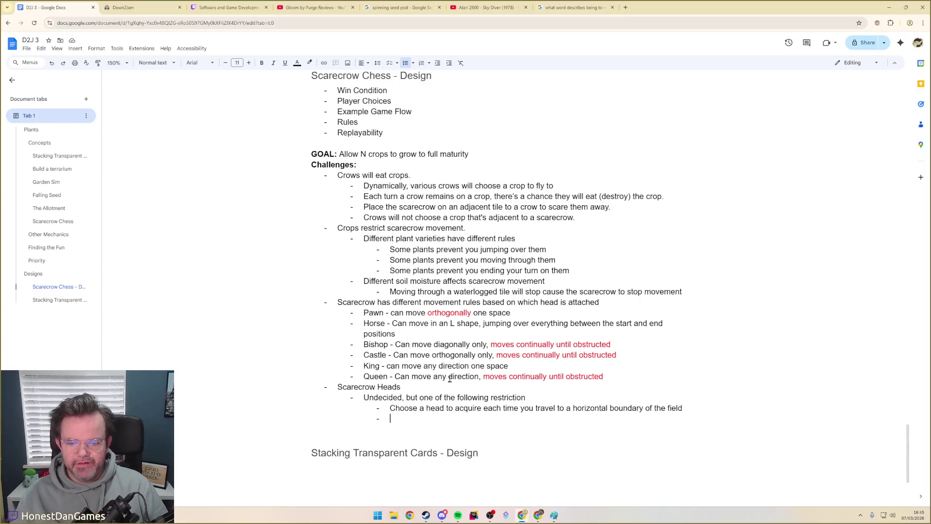
pyautogui.moveTo(364, 397); pyautogui.dragTo(539, 396)
pyautogui.press('Delete')
pyautogui.press('Delete')
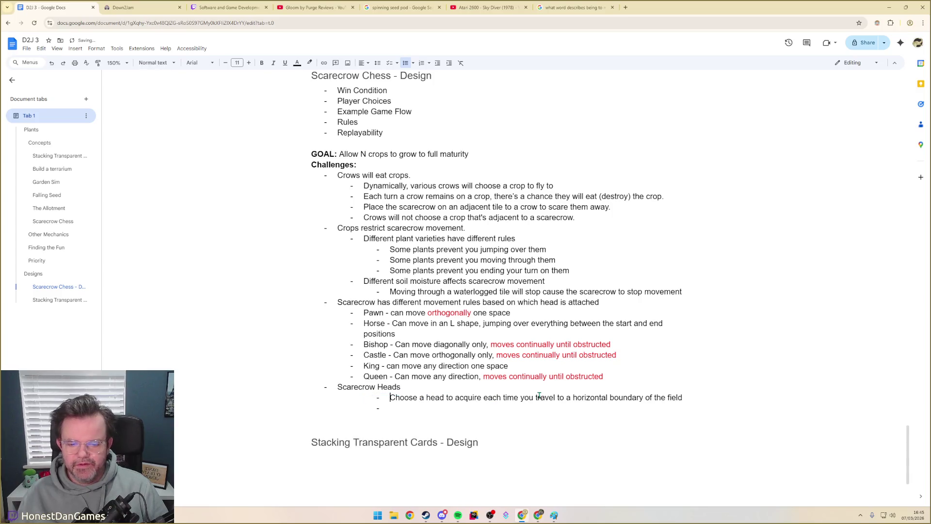
# - Add an 'Acquisition' group with the Choose-a-head bullet nested beneath it
pyautogui.hotkey('shift', 'Tab')
pyautogui.write('Acquisition')
pyautogui.press('Return')
pyautogui.press('Tab')
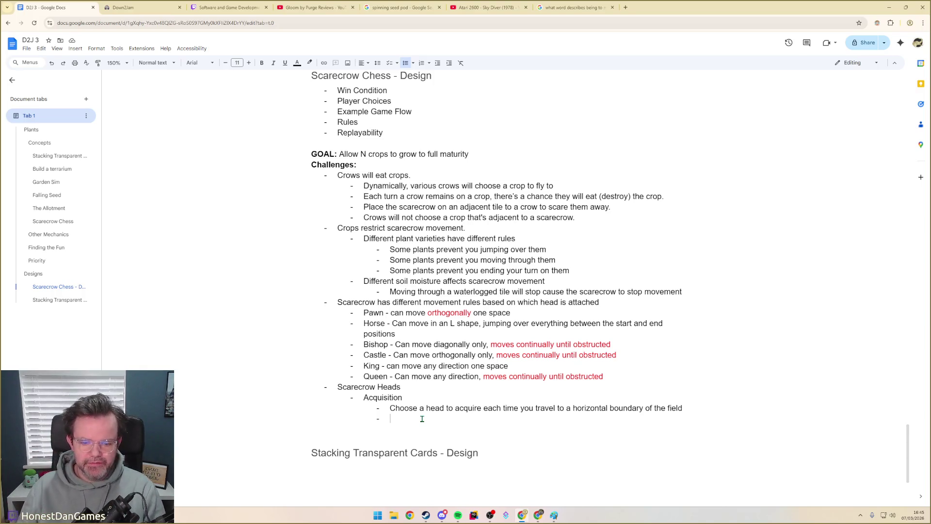
pyautogui.write('Acquire additional head')
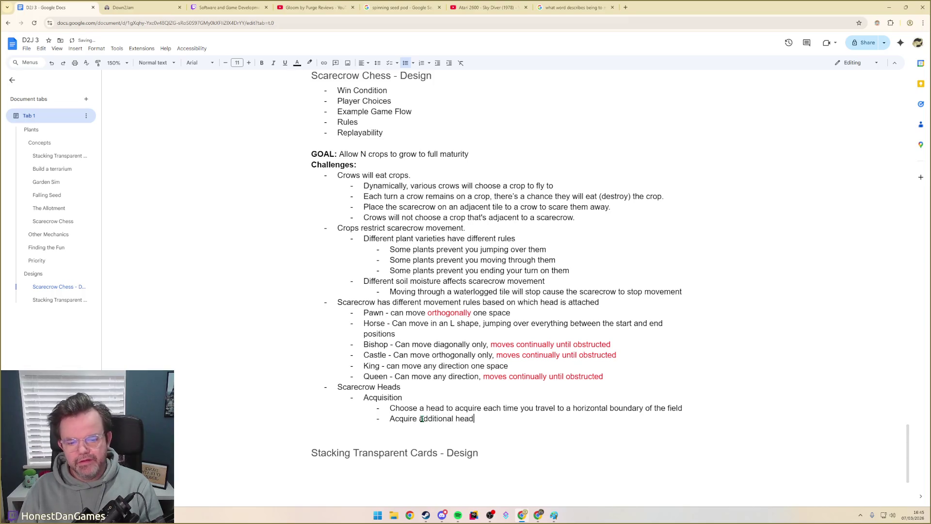
pyautogui.write('s as')
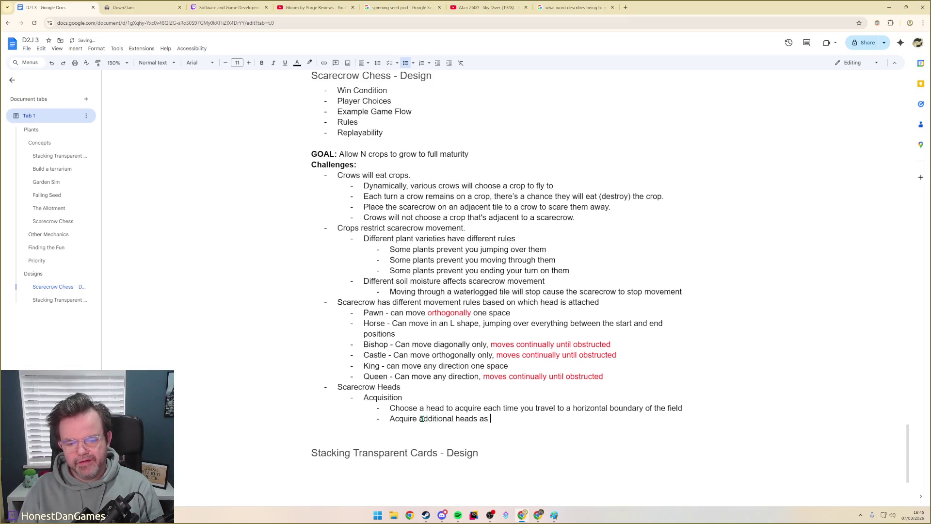
# - Add 'Acquire additional heads that you can switch between after completing each level' and start a 'Switching heads' point with an empty sub-bullet
pyautogui.press('BackSpace')
pyautogui.press('BackSpace')
pyautogui.press('BackSpace')
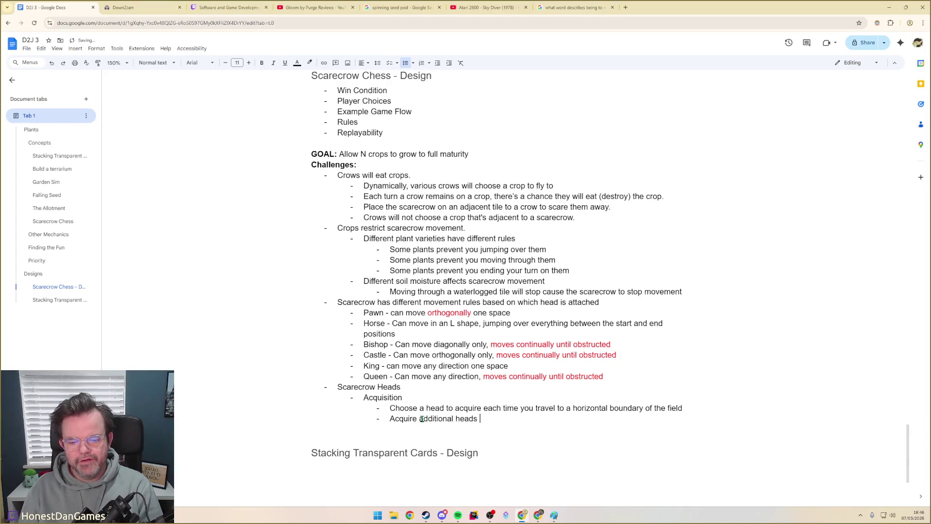
pyautogui.write('that you can switch between after completing each level')
pyautogui.press('Return')
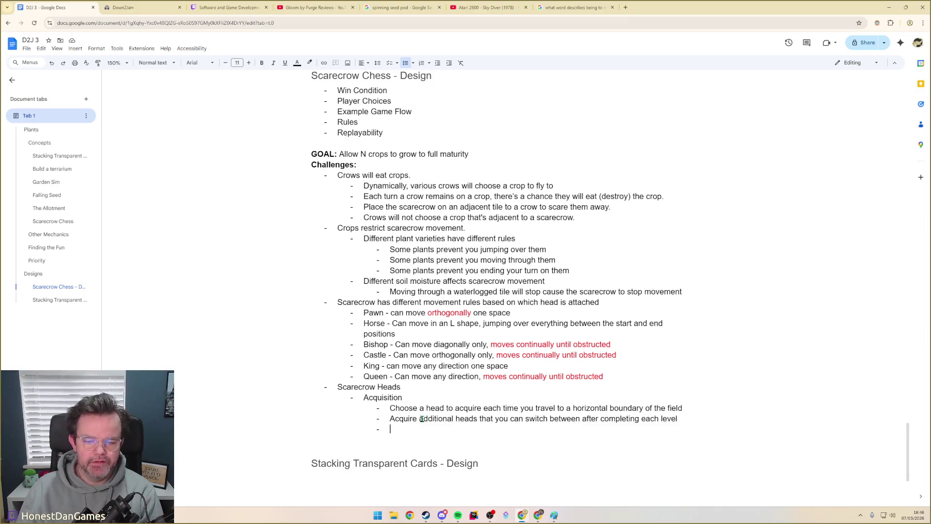
pyautogui.hotkey('shift', 'Tab')
pyautogui.write('Switching heads')
pyautogui.press('Return')
pyautogui.press('Tab')
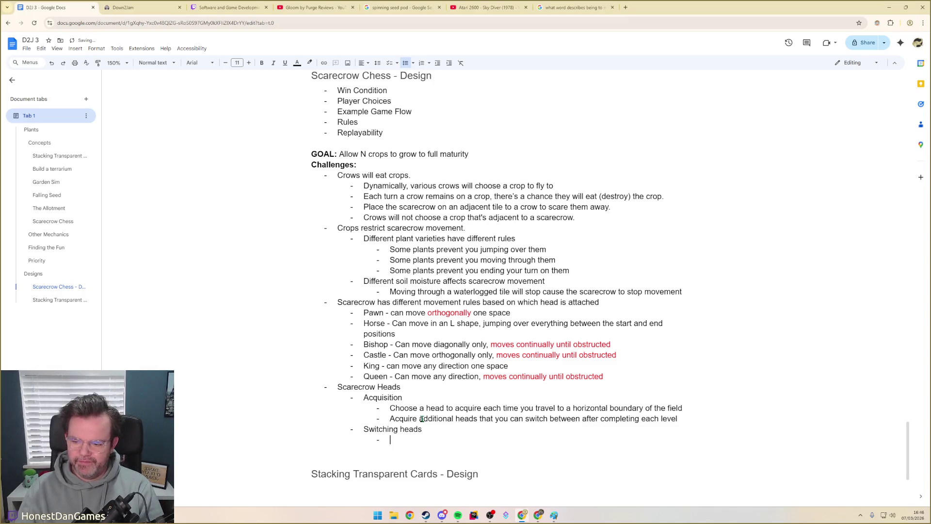
pyautogui.write('E')
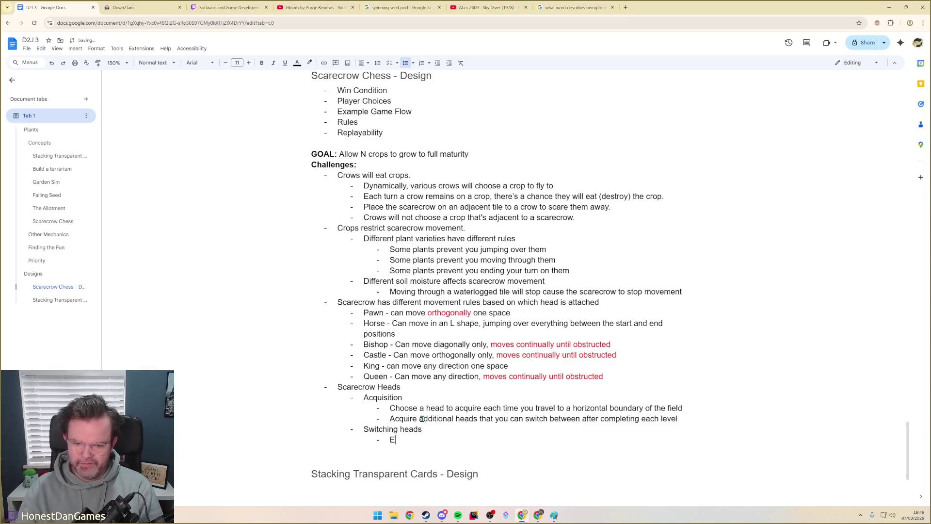
pyautogui.write('ach time you sc')
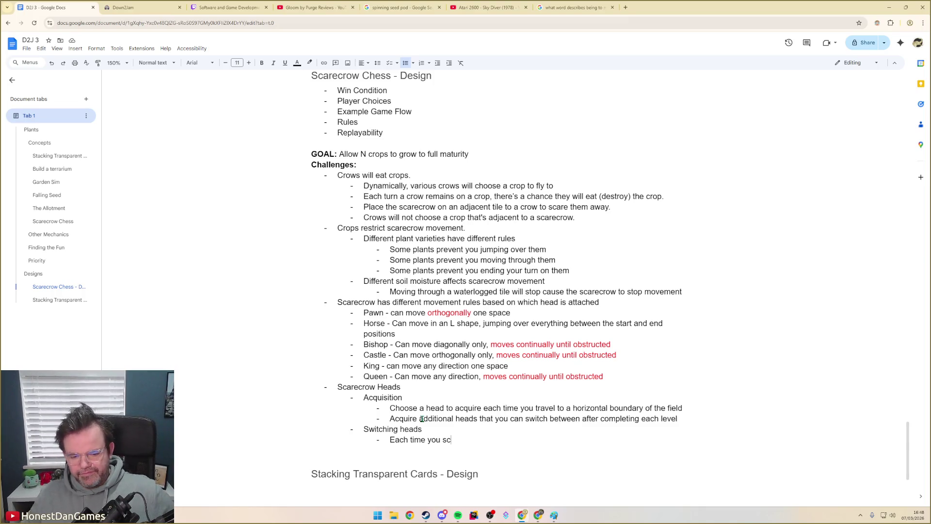
pyautogui.write('are a crow away, you get to change head')
# - Add 'Each time you scare a crow away, you get to change head' under Switching heads, then show the desktop
pyautogui.press('Return')
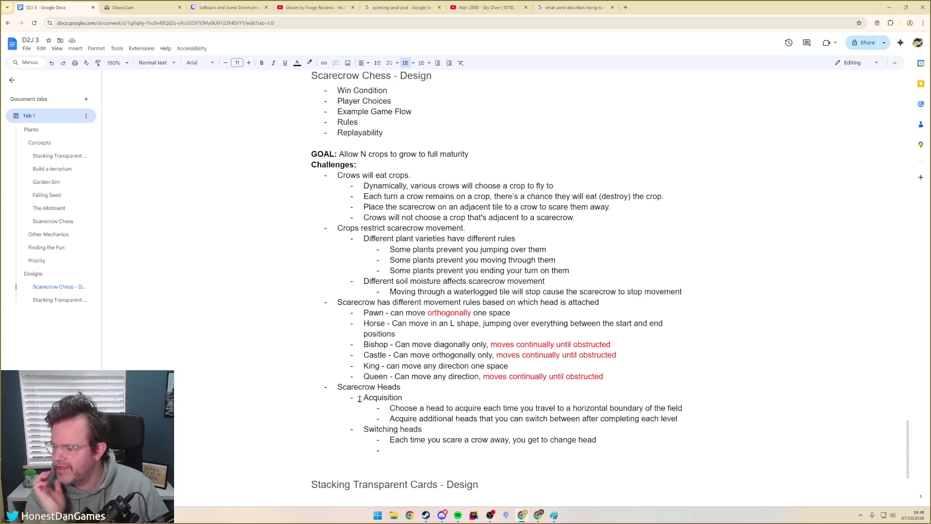
pyautogui.press('super+d')
pyautogui.press('super+d')
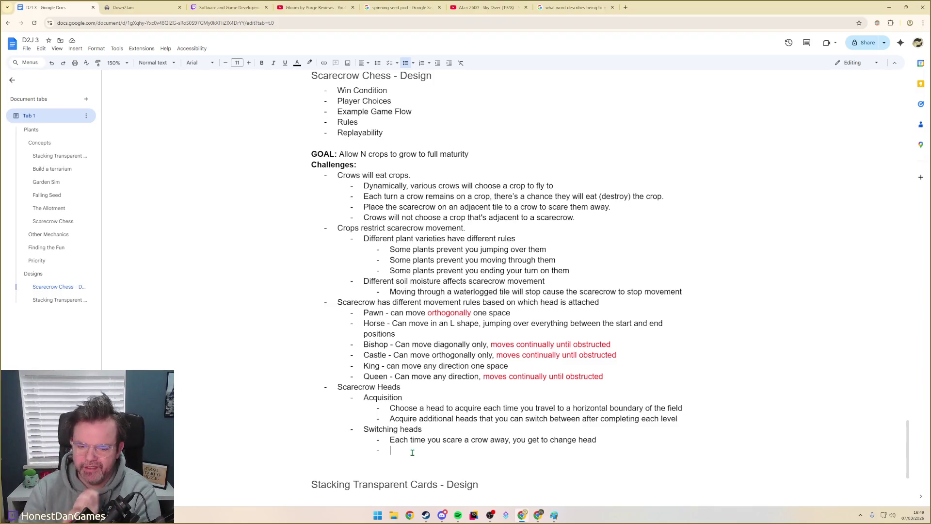
pyautogui.write('Switch heads at any time')
# - Add Switching heads options: any time, any time at one turn's cost, and 'Switch heads at specific tiles (head-closet adjacent?)'
pyautogui.press('Return')
pyautogui.write('Switch heads at an')
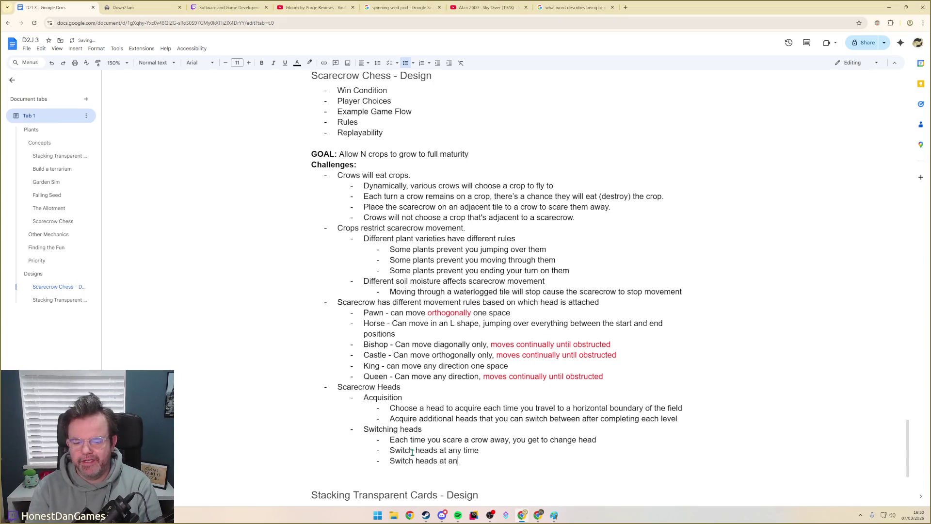
pyautogui.write('y time at the cost of one turn')
pyautogui.press('Return')
pyautogui.write('Switch heads at specific tiles')
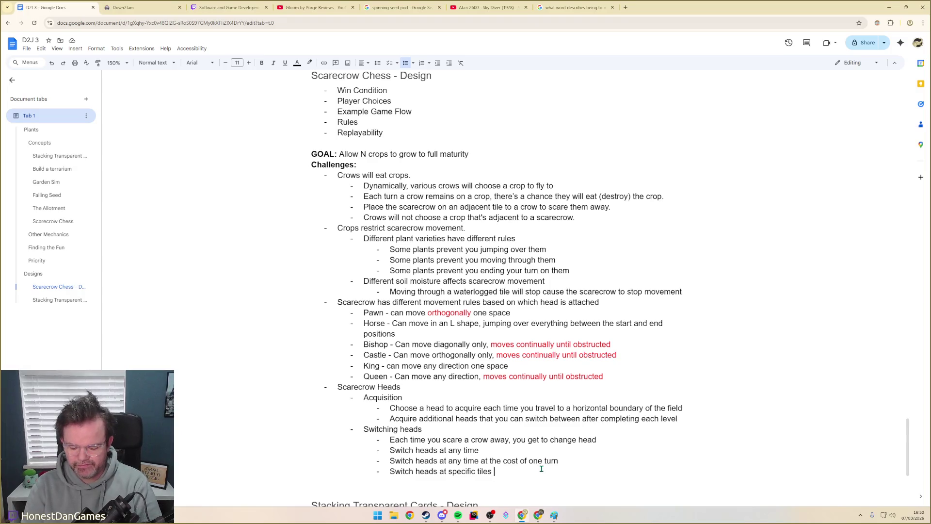
pyautogui.write('(head-closet adjacent?)')
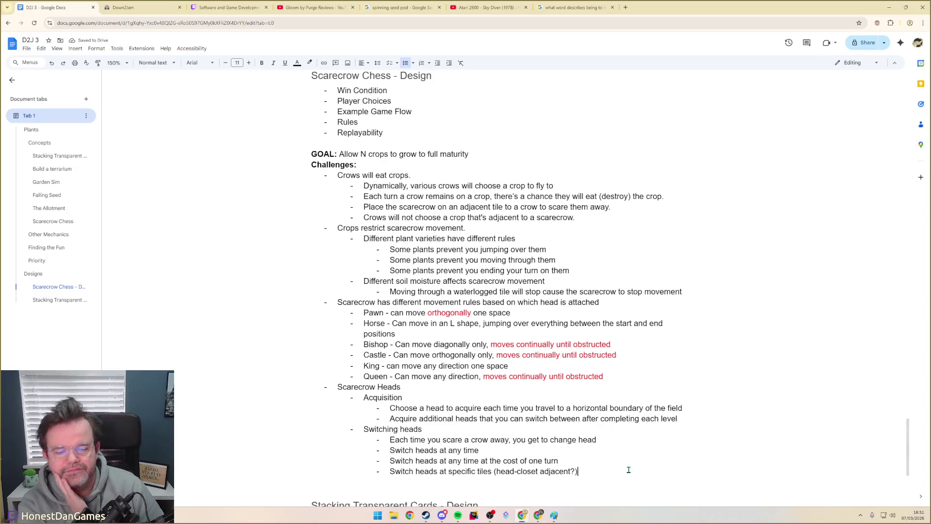
pyautogui.scroll(-1, 503, 460)
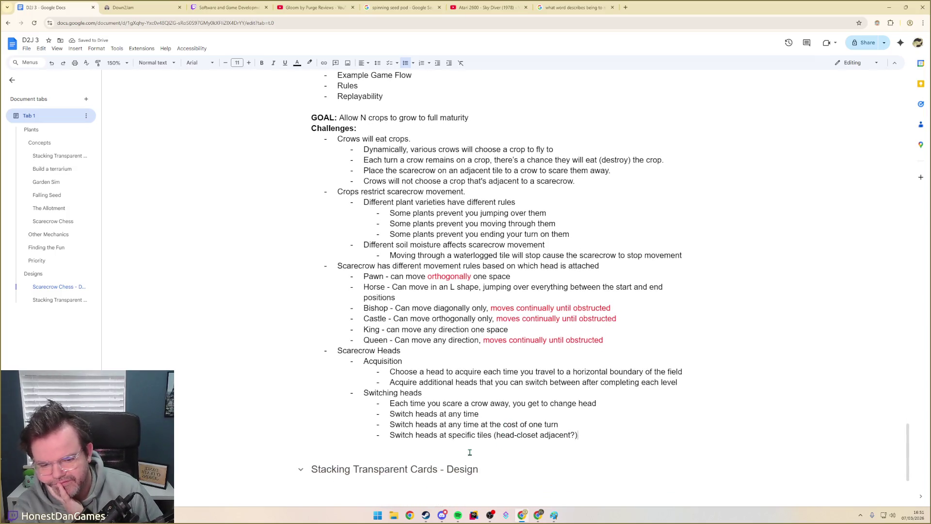
# - Bring the scarecrow board sketch forward, add a new layer above the fourth, and pick brown with the brush tool
pyautogui.click(556, 516)
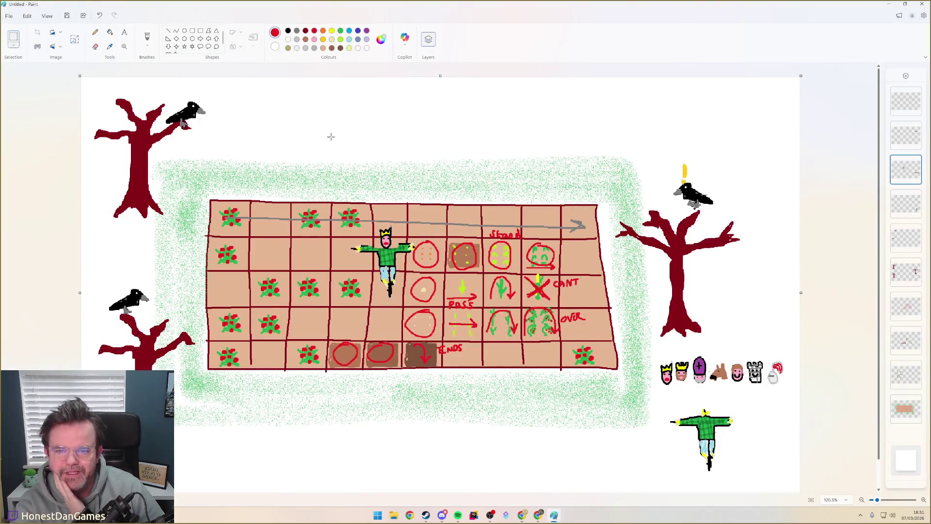
pyautogui.click(905, 204)
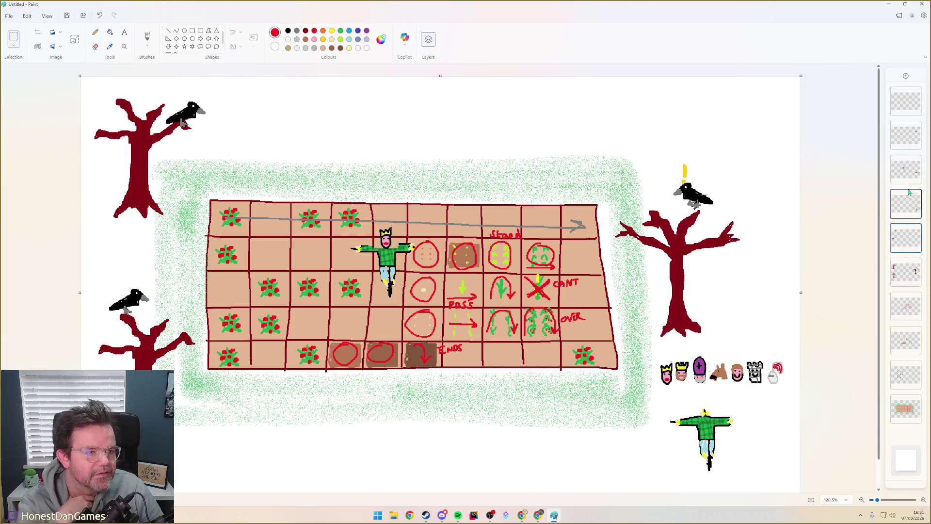
pyautogui.click(905, 77)
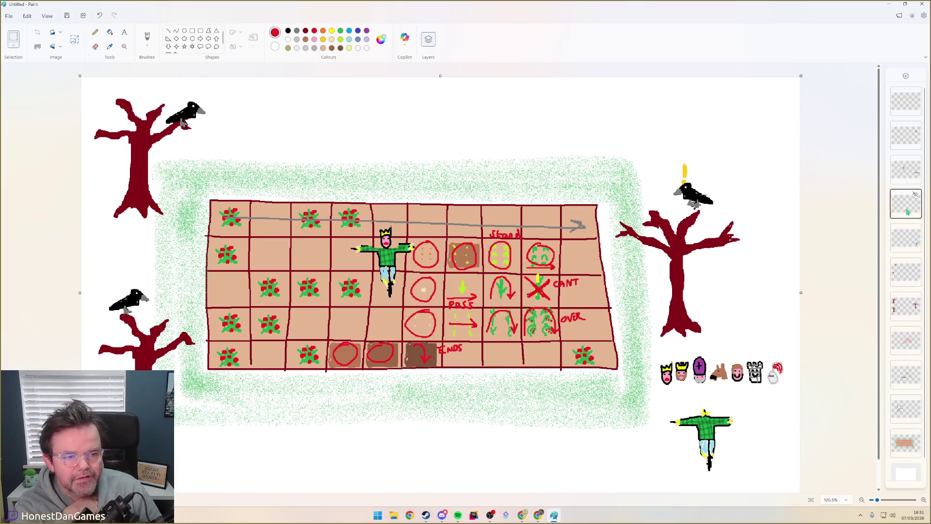
pyautogui.click(306, 47)
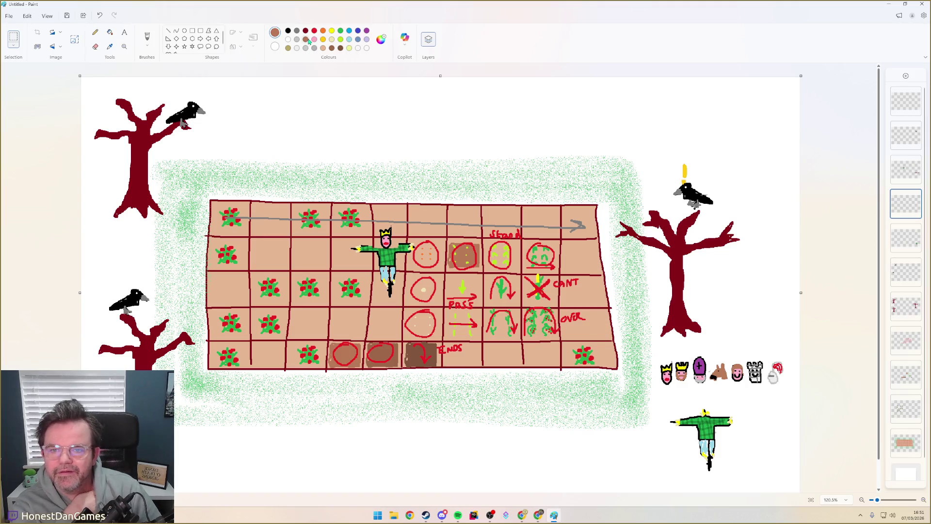
pyautogui.click(147, 38)
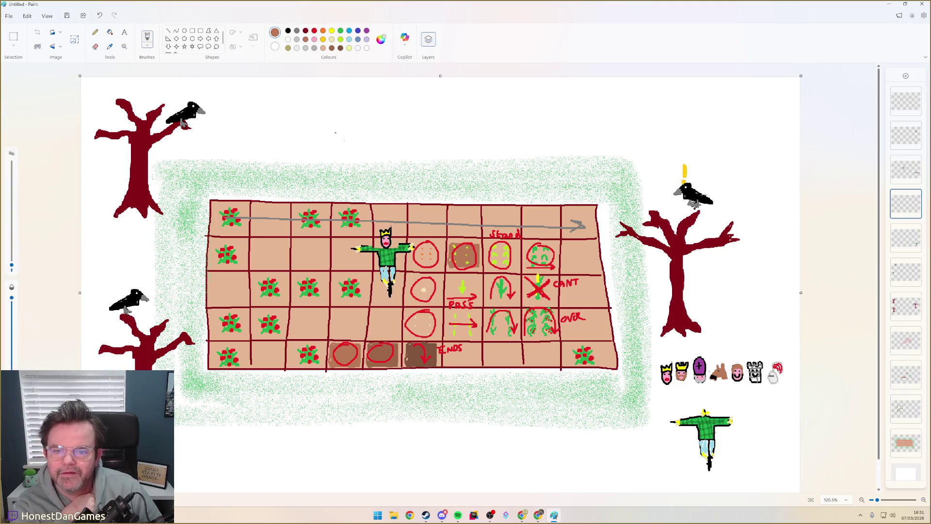
# - Draw a small brown house with pitched roof and arched door above the grid
pyautogui.moveTo(372, 199)
pyautogui.mouseDown()
pyautogui.moveTo(371, 162)
pyautogui.moveTo(400, 162)
pyautogui.moveTo(405, 197)
pyautogui.mouseUp()
pyautogui.moveTo(369, 161)
pyautogui.mouseDown()
pyautogui.moveTo(399, 145)
pyautogui.moveTo(409, 165)
pyautogui.mouseUp()
pyautogui.moveTo(383, 198)
pyautogui.mouseDown()
pyautogui.moveTo(390, 173)
pyautogui.moveTo(397, 194)
pyautogui.mouseUp()
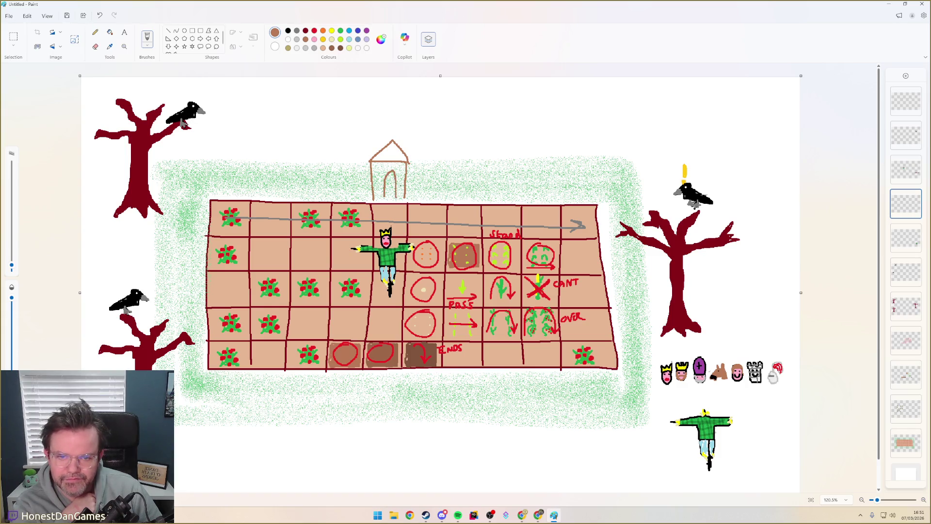
pyautogui.moveTo(396, 198); pyautogui.dragTo(385, 198)
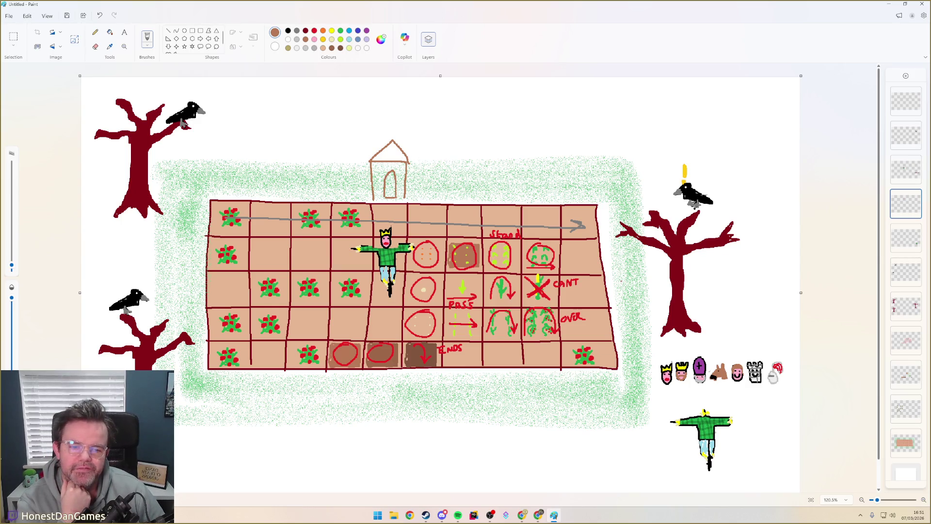
# - Sketch a tent shape left of the board and a second small house with roof and arched door on the right
pyautogui.moveTo(166, 266); pyautogui.dragTo(167, 301)
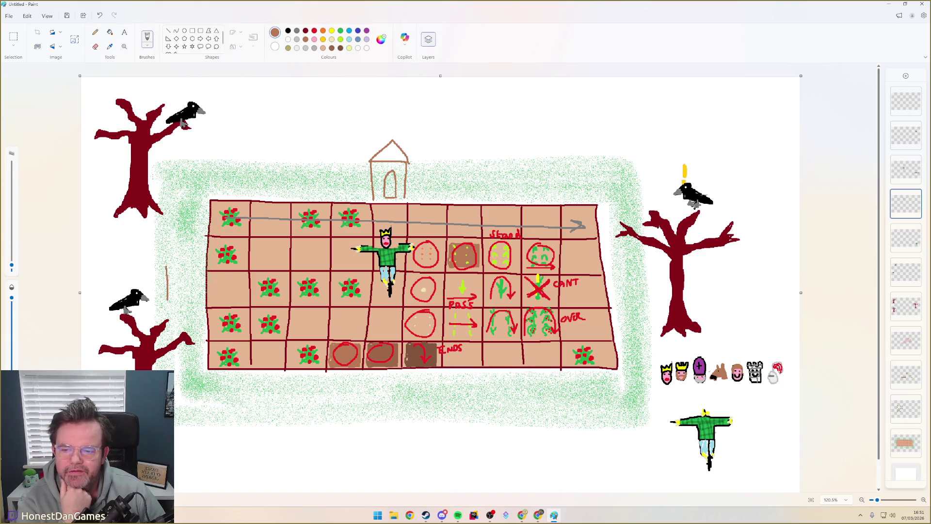
pyautogui.moveTo(168, 261)
pyautogui.mouseDown()
pyautogui.moveTo(182, 240)
pyautogui.moveTo(198, 249)
pyautogui.moveTo(203, 268)
pyautogui.moveTo(169, 264)
pyautogui.moveTo(201, 279)
pyautogui.moveTo(179, 306)
pyautogui.moveTo(171, 301)
pyautogui.moveTo(196, 304)
pyautogui.mouseUp()
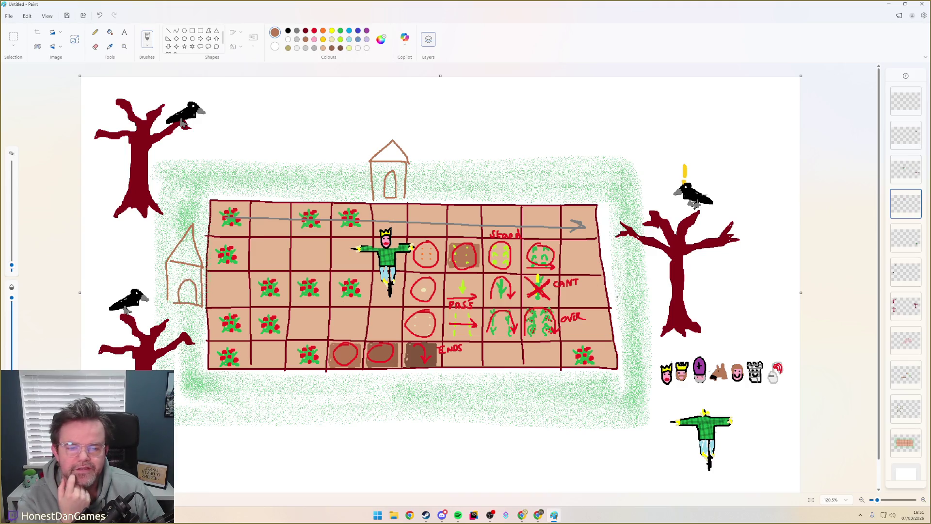
pyautogui.moveTo(616, 278); pyautogui.dragTo(619, 307)
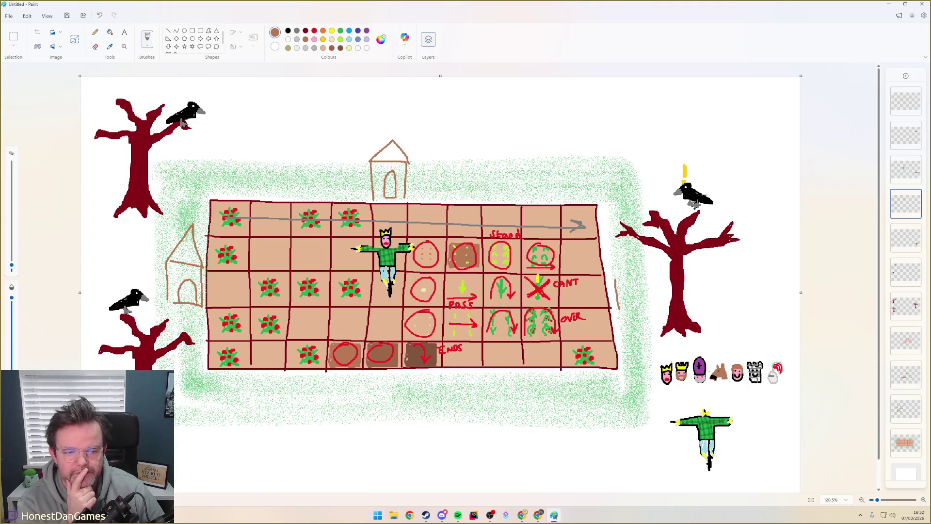
pyautogui.moveTo(615, 270)
pyautogui.mouseDown()
pyautogui.moveTo(645, 270)
pyautogui.moveTo(645, 307)
pyautogui.moveTo(620, 308)
pyautogui.mouseUp()
pyautogui.moveTo(572, 261); pyautogui.dragTo(586, 255)
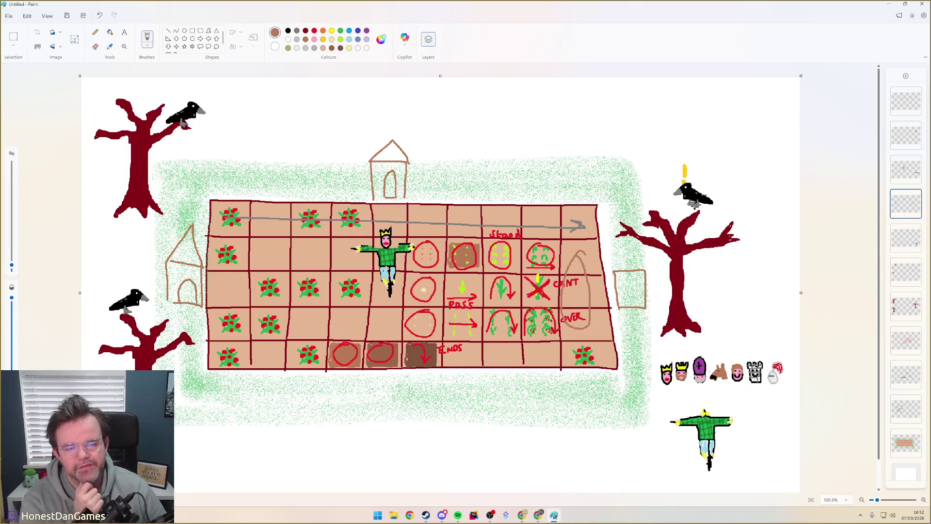
pyautogui.hotkey('ctrl', 'z')
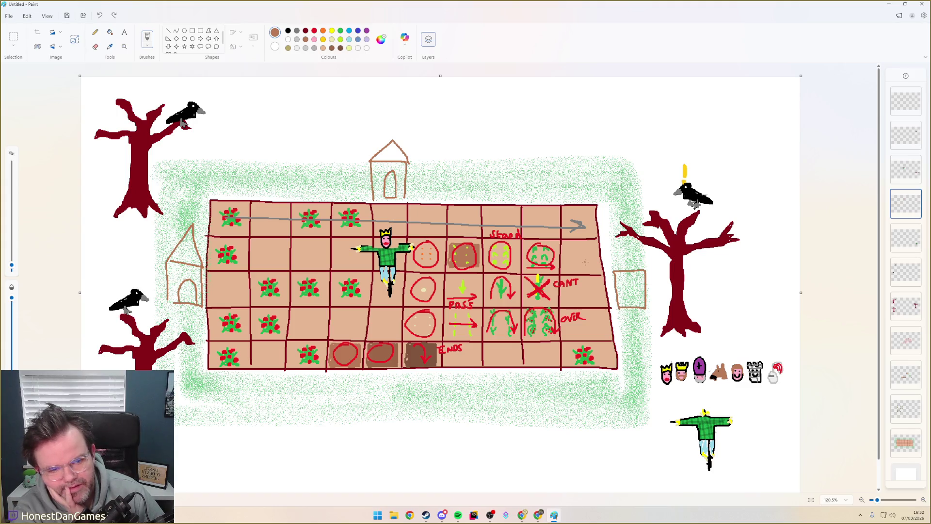
pyautogui.moveTo(613, 270); pyautogui.dragTo(644, 271)
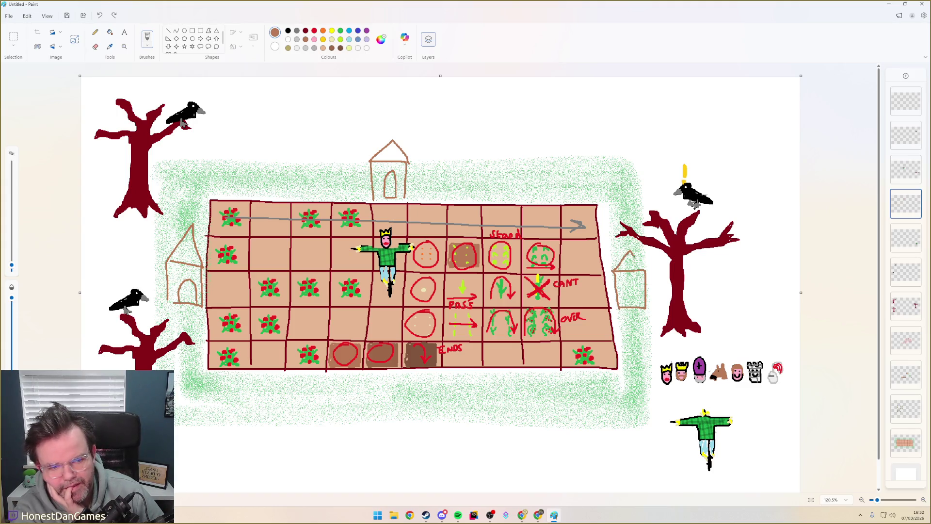
pyautogui.moveTo(623, 304); pyautogui.dragTo(640, 303)
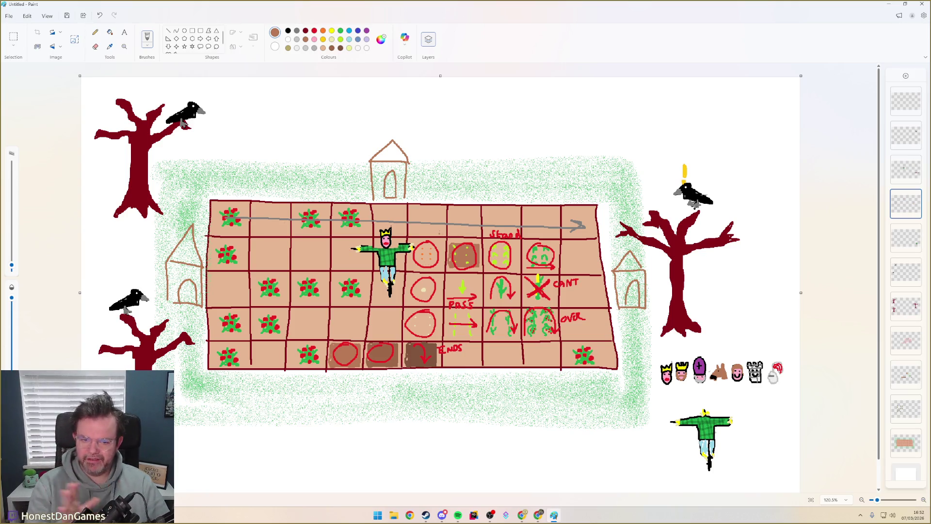
pyautogui.moveTo(318, 250); pyautogui.dragTo(295, 254)
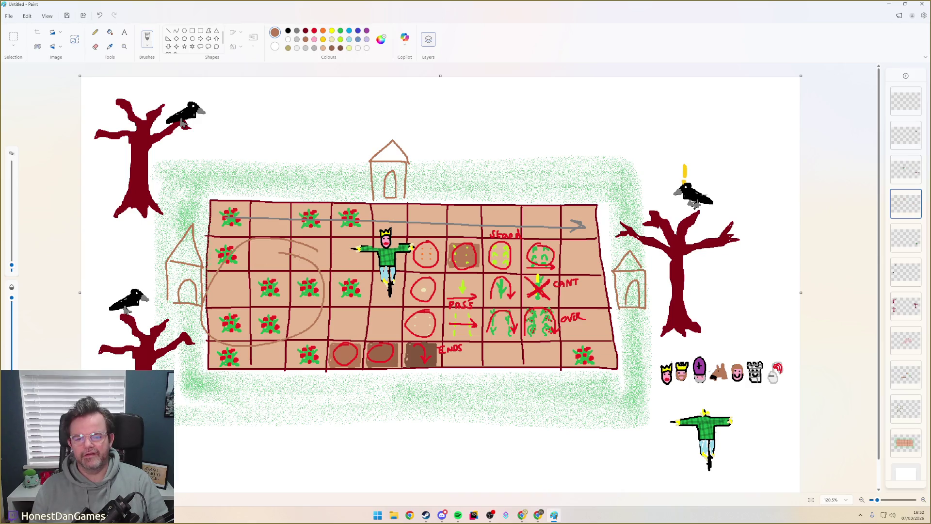
pyautogui.moveTo(324, 229); pyautogui.dragTo(343, 240)
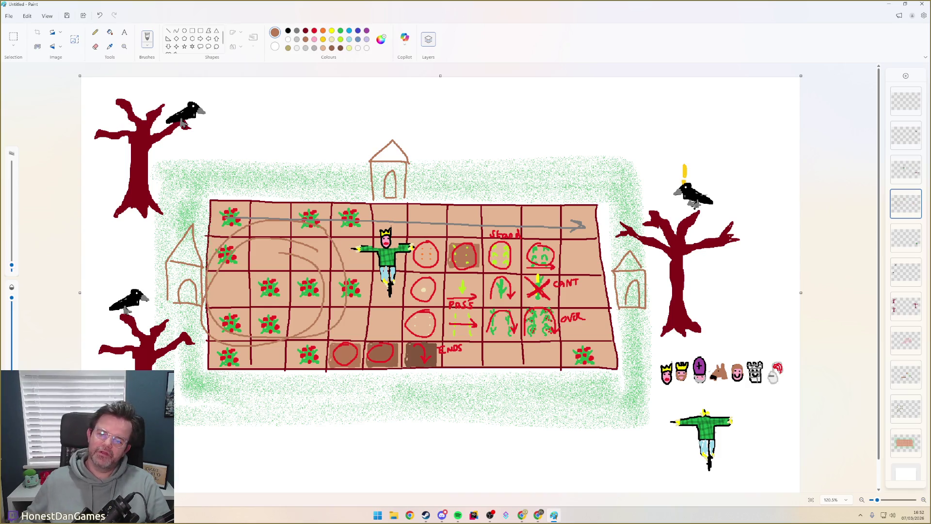
pyautogui.hotkey('ctrl', 'z')
pyautogui.hotkey('ctrl', 'z')
pyautogui.hotkey('alt', 'Tab')
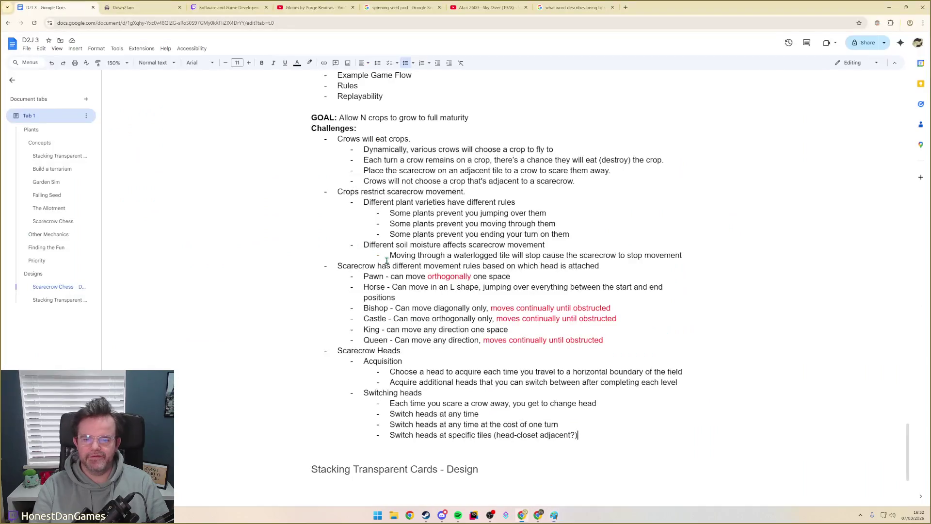
# - Add a top-level 'Motivation to move left-to-right' bullet with an empty sub-bullet, glancing at the board sketch
pyautogui.press('Return')
pyautogui.hotkey('shift', 'Tab')
pyautogui.hotkey('shift', 'Tab')
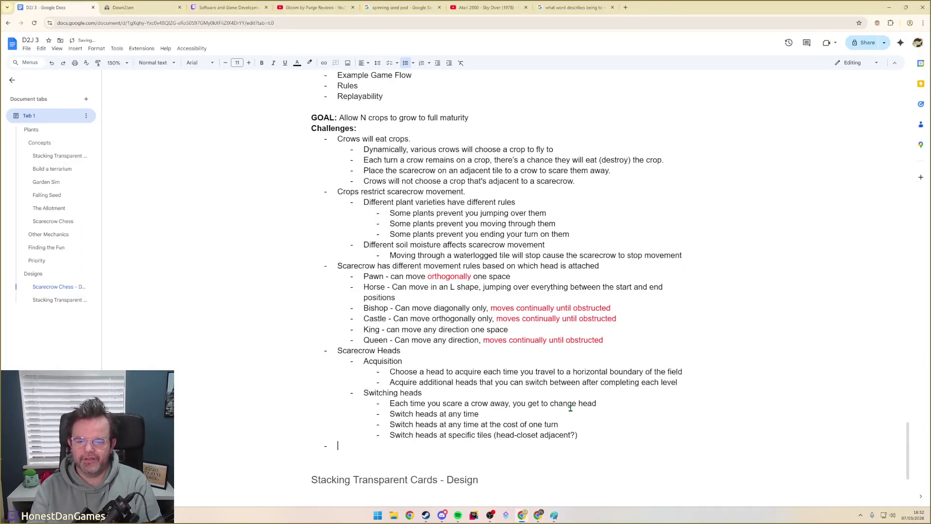
pyautogui.write('Motivation')
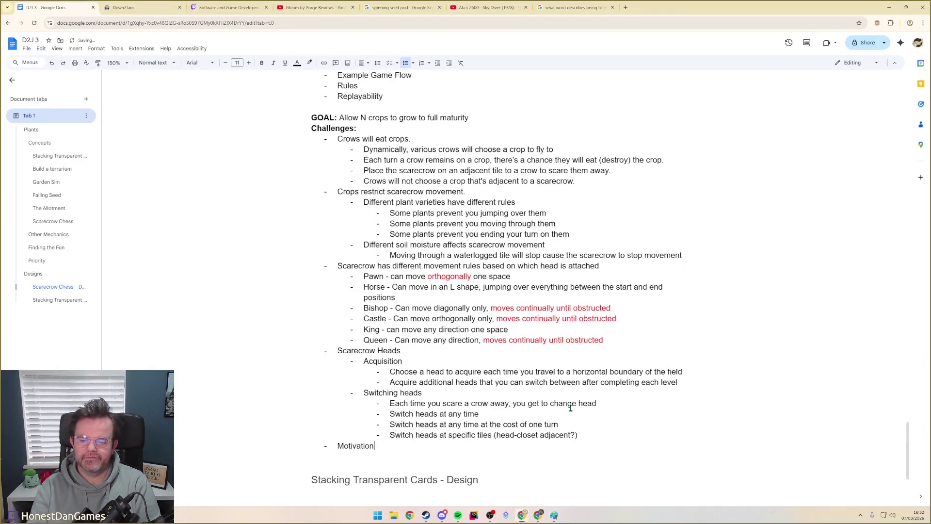
pyautogui.write(' to move left-ro')
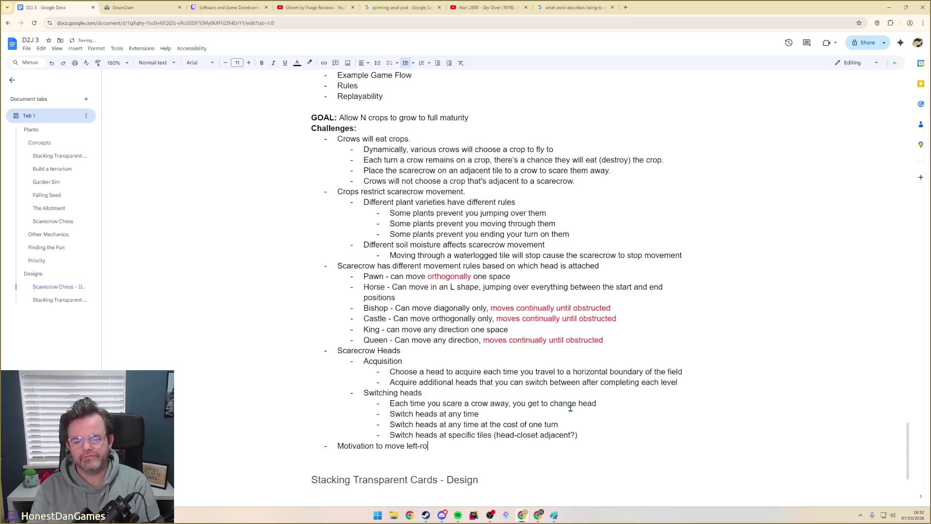
pyautogui.write('o-right')
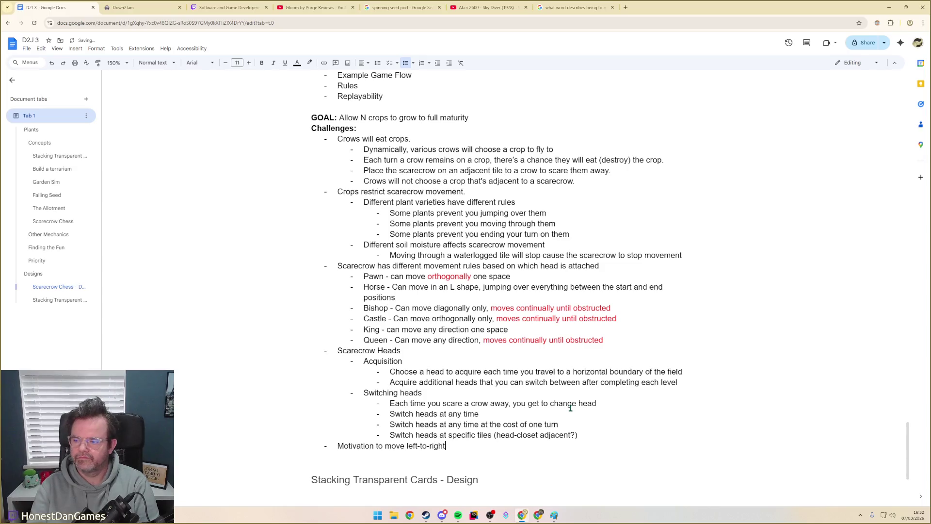
pyautogui.press('Return')
pyautogui.hotkey('alt', 'Tab')
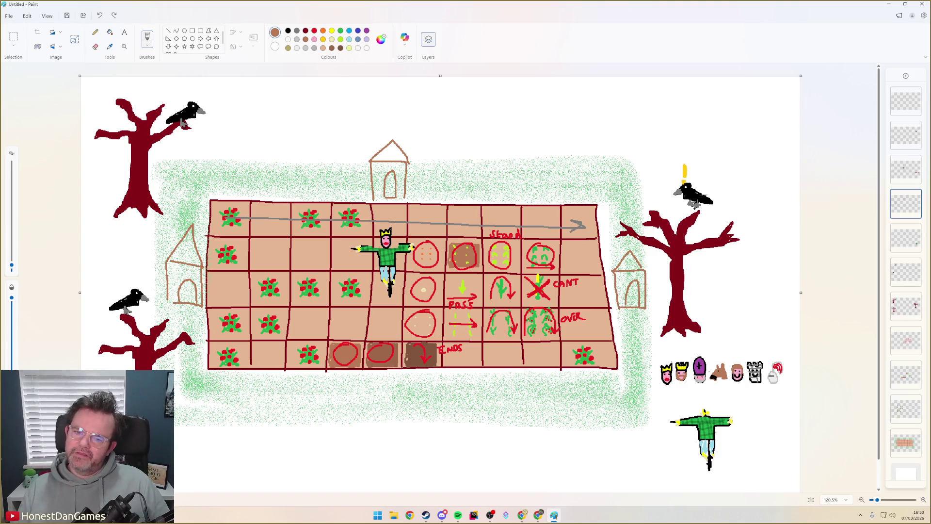
pyautogui.hotkey('alt', 'Tab')
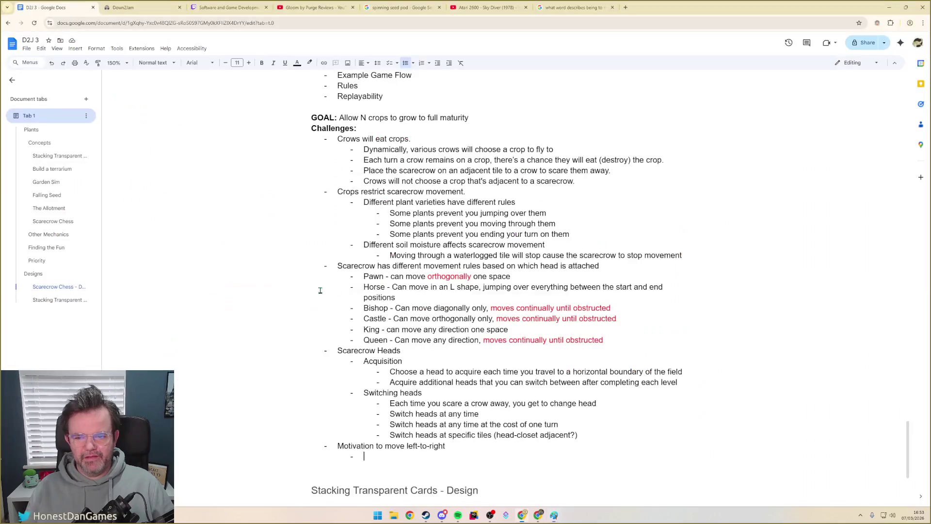
# - Review the Switching heads lines and remove a stray empty sub-item below the each-level line
pyautogui.click(586, 436)
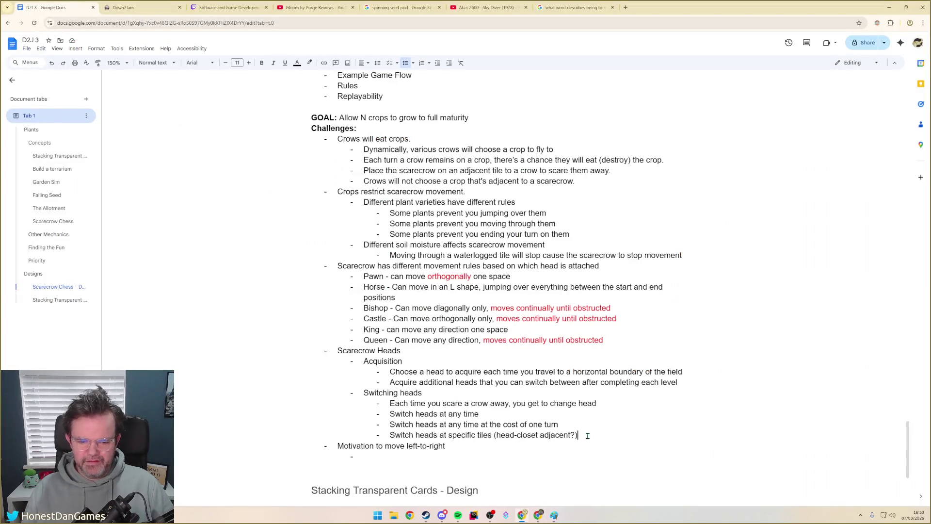
pyautogui.moveTo(420, 428); pyautogui.dragTo(565, 429)
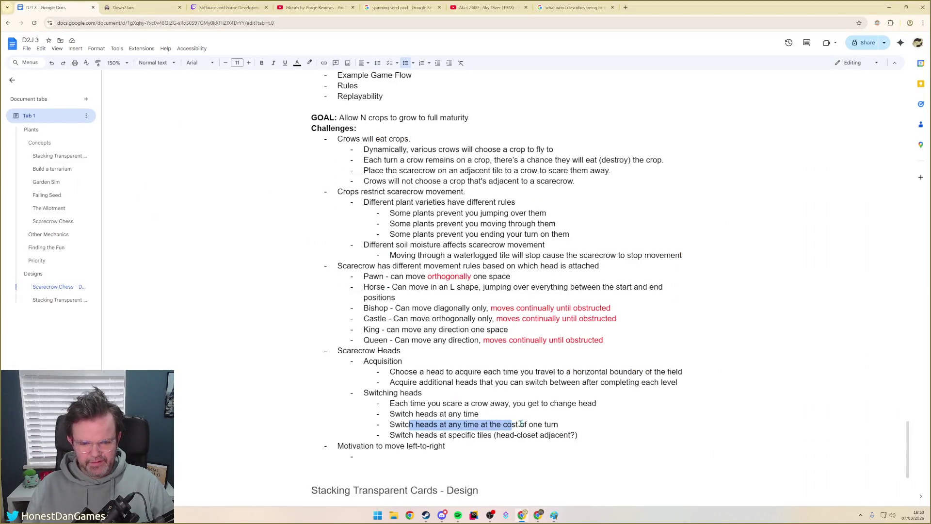
pyautogui.click(565, 429)
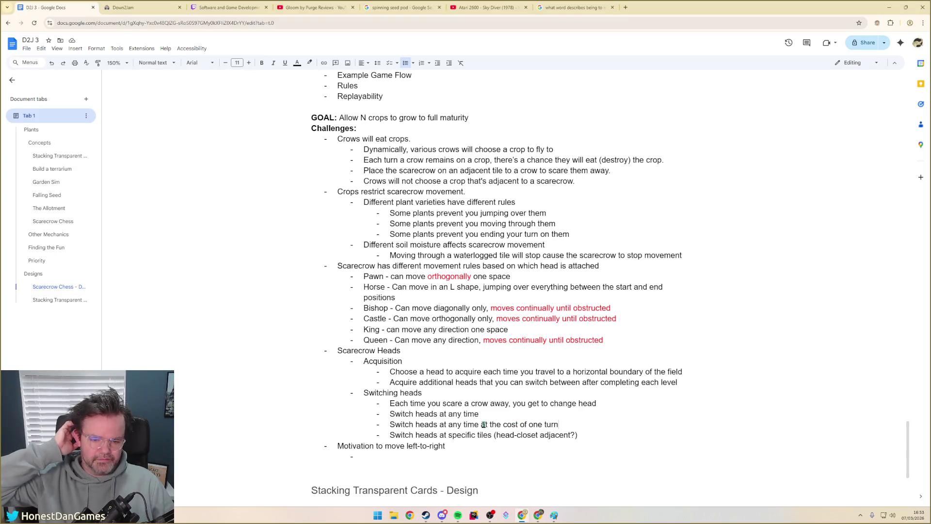
pyautogui.click(585, 434)
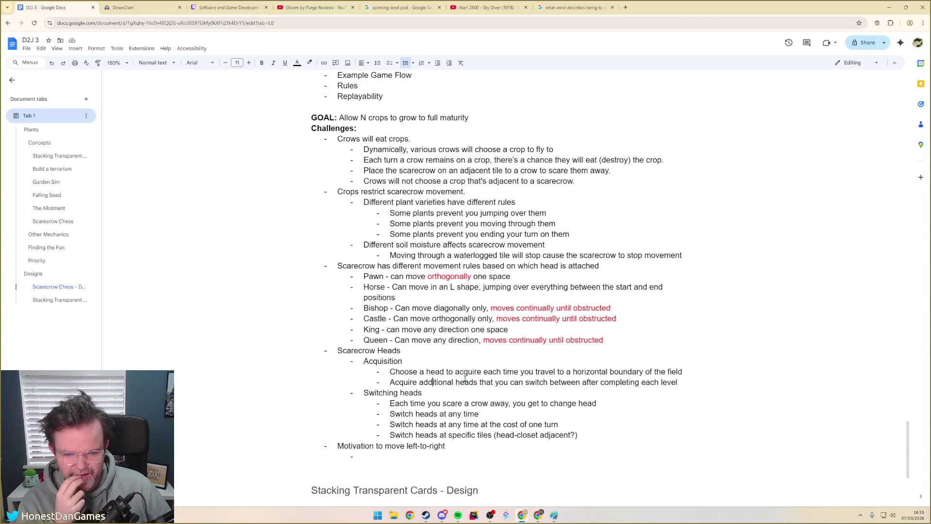
pyautogui.click(713, 384)
pyautogui.write('#')
pyautogui.press('Return')
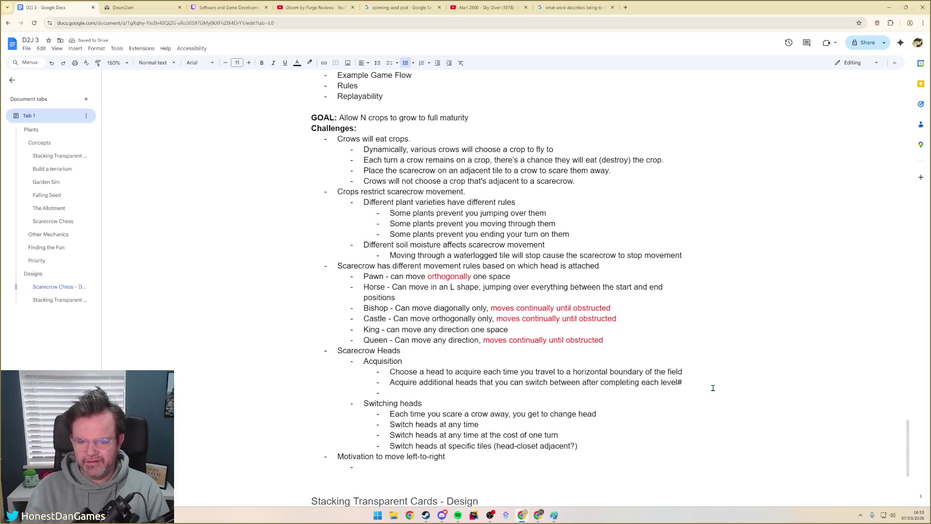
pyautogui.press('BackSpace')
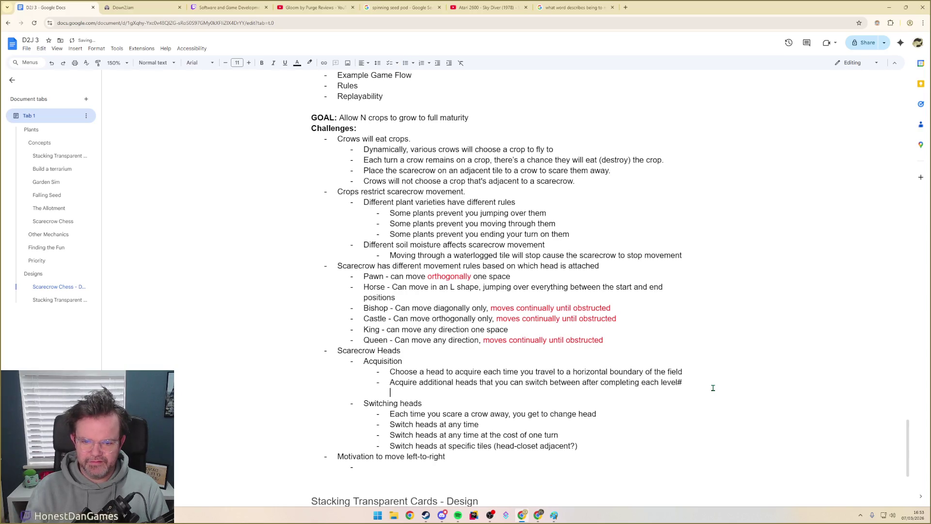
pyautogui.press('BackSpace')
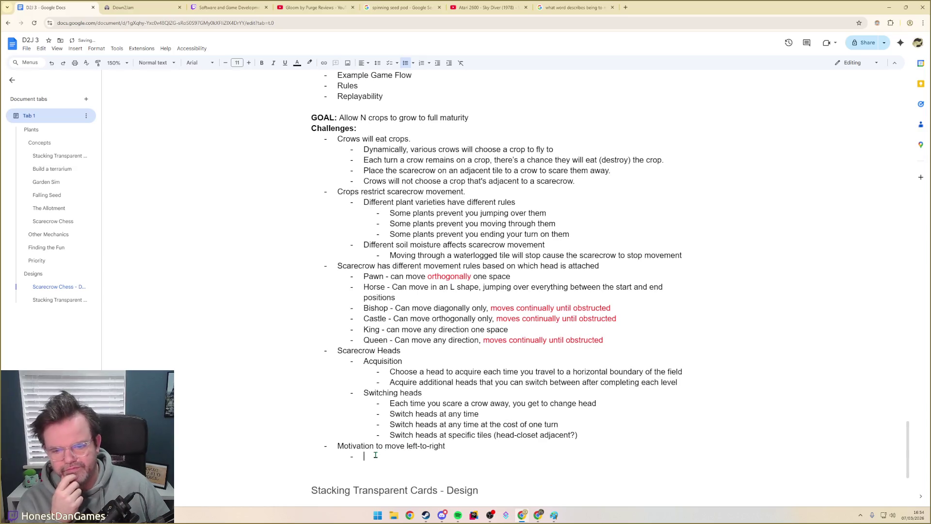
# - Add an empty bullet below the head-closet adjacent line and return to the board sketch
pyautogui.click(537, 433)
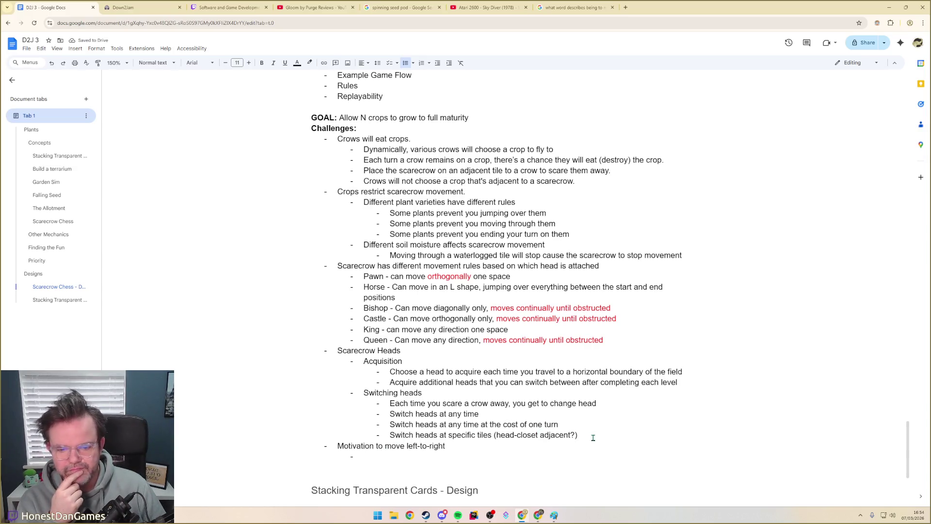
pyautogui.click(593, 437)
pyautogui.press('Return')
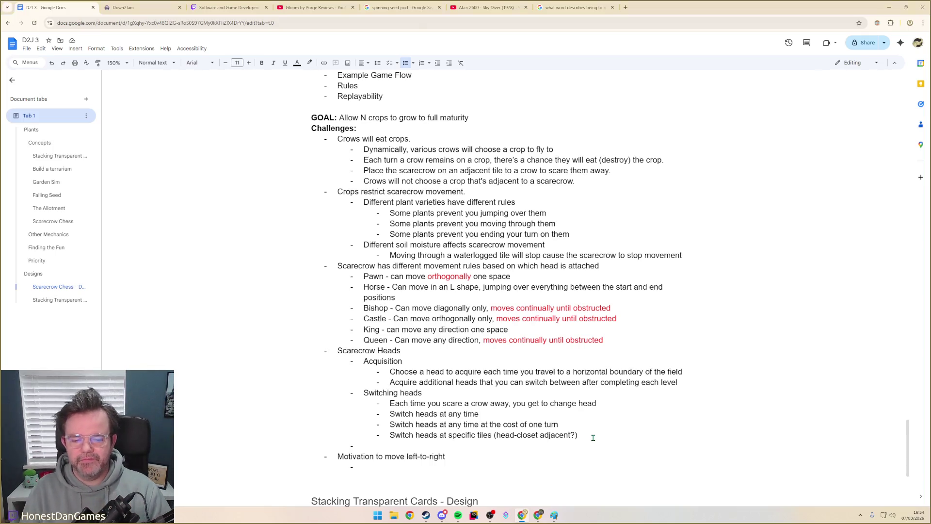
pyautogui.hotkey('alt', 'Tab')
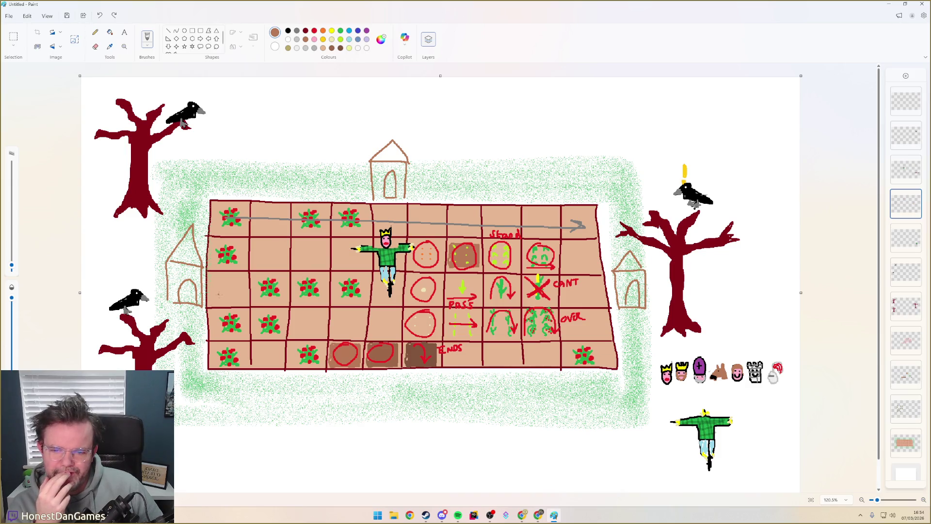
# - Try and undo a circle and grey arrow strokes through the flower row, then bring the design document back
pyautogui.moveTo(300, 273); pyautogui.dragTo(320, 276)
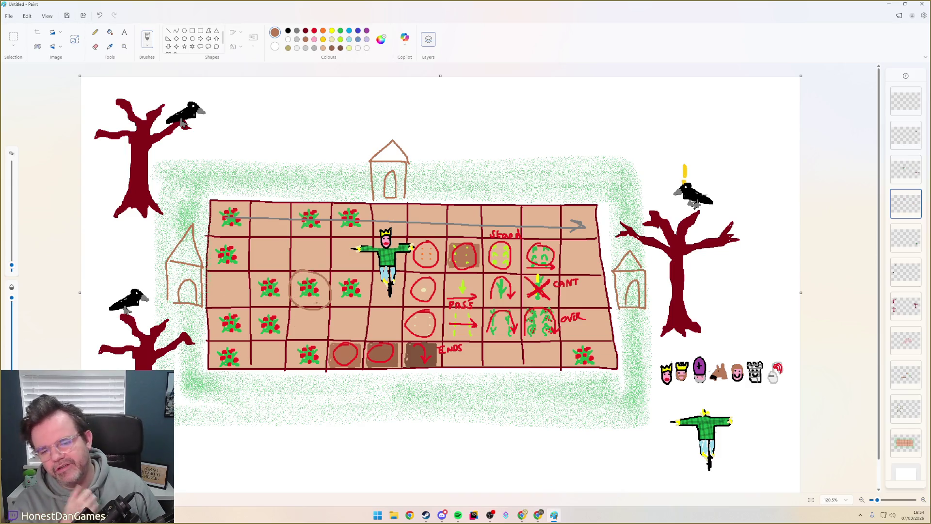
pyautogui.hotkey('ctrl', 'z')
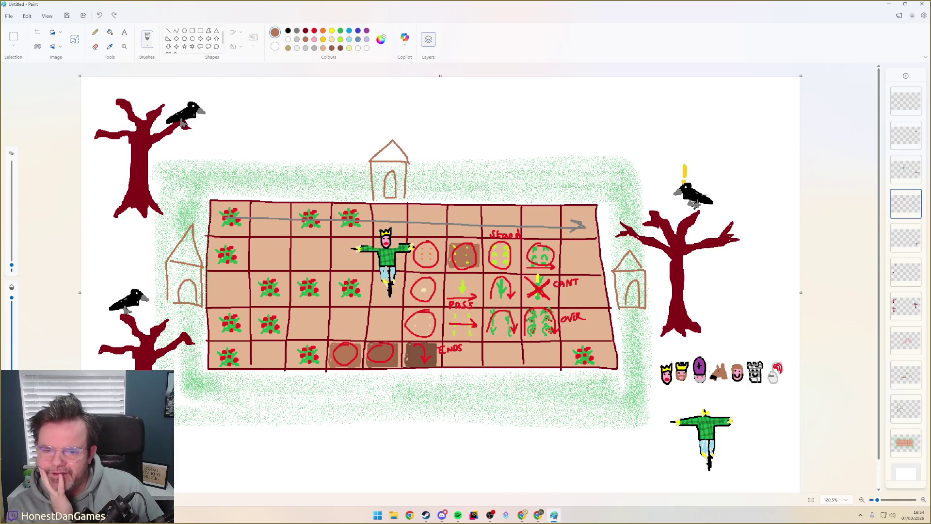
pyautogui.moveTo(356, 289); pyautogui.dragTo(388, 288)
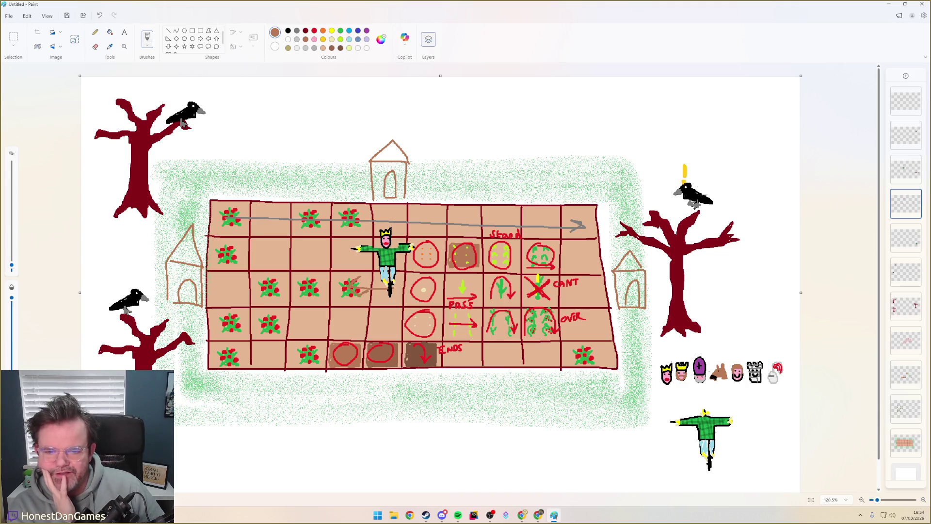
pyautogui.hotkey('ctrl', 'z')
pyautogui.moveTo(405, 290); pyautogui.dragTo(255, 290)
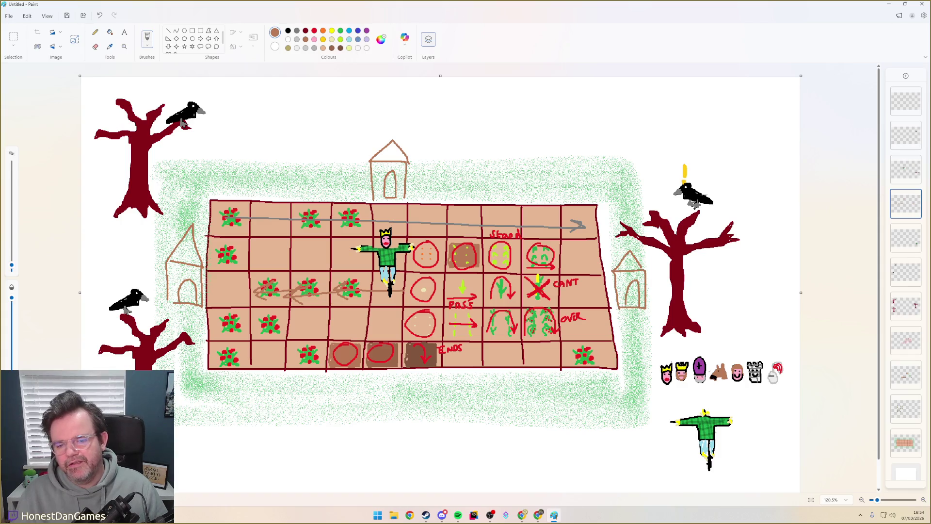
pyautogui.hotkey('ctrl', 'z')
pyautogui.hotkey('ctrl', 'z')
pyautogui.hotkey('ctrl', 'z')
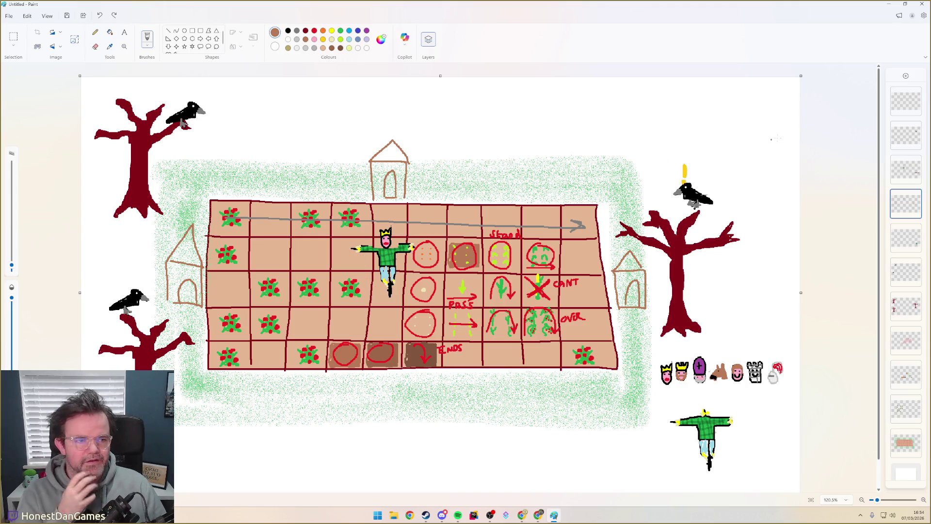
pyautogui.click(914, 197)
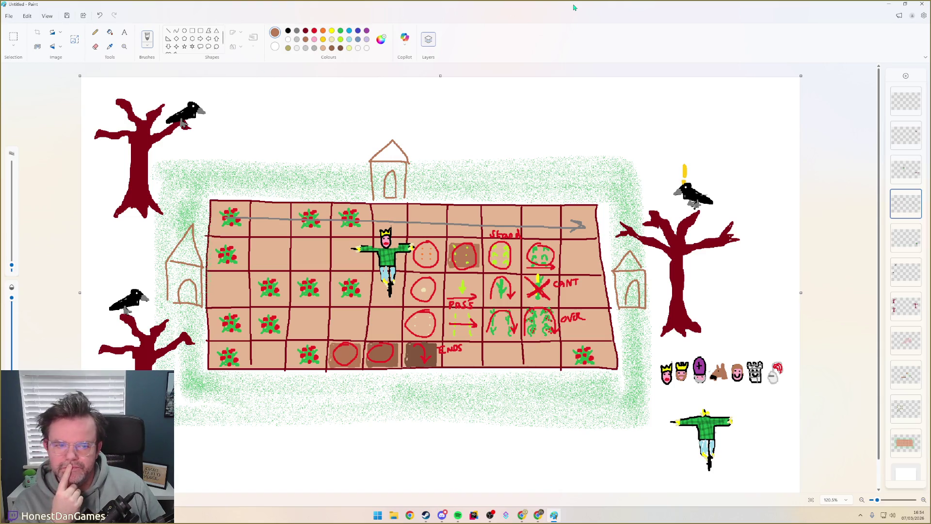
pyautogui.hotkey('alt', 'Tab')
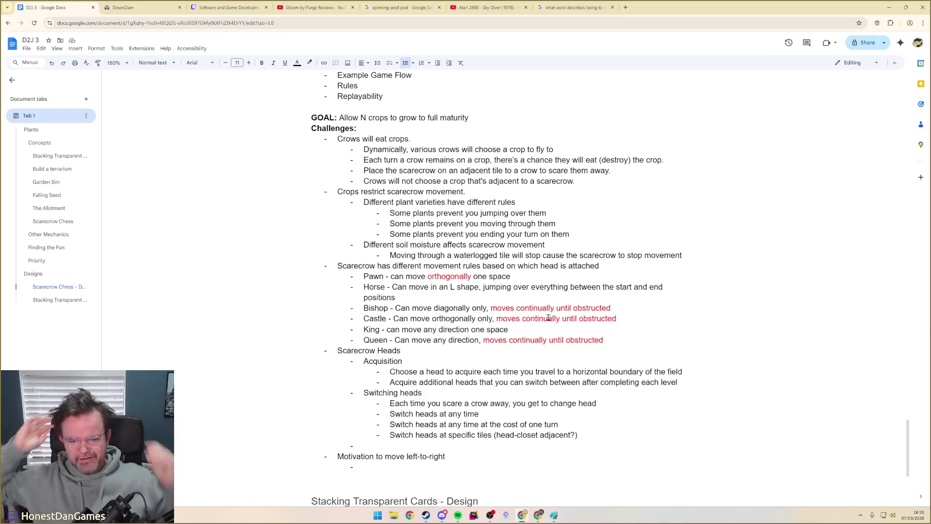
pyautogui.write('Limitin')
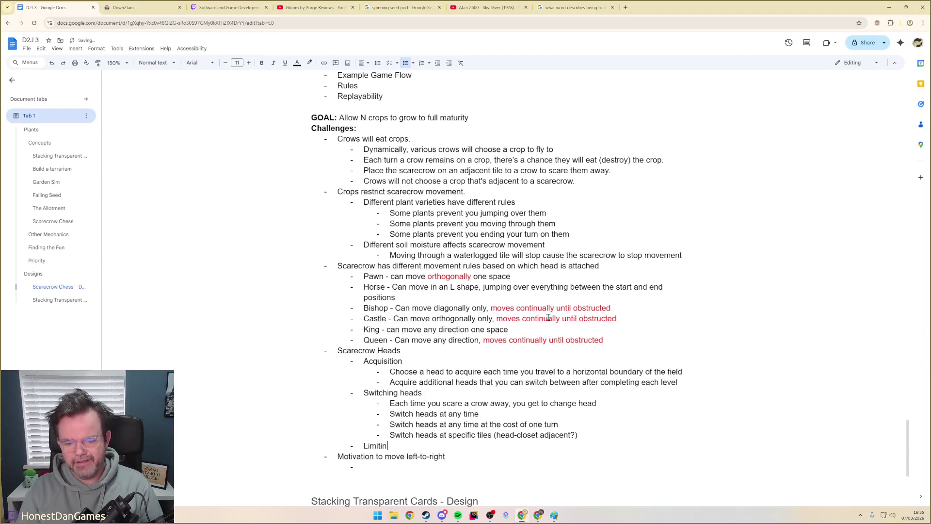
pyautogui.write('g head use')
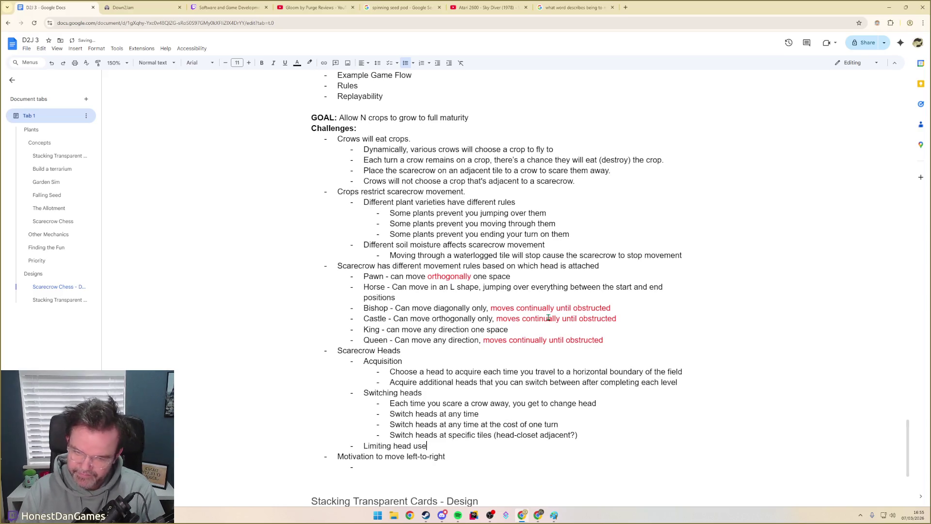
# - Add 'Limiting head use' with sub-points on forced head switches after scaring crows or reaching boundaries
pyautogui.press('Return')
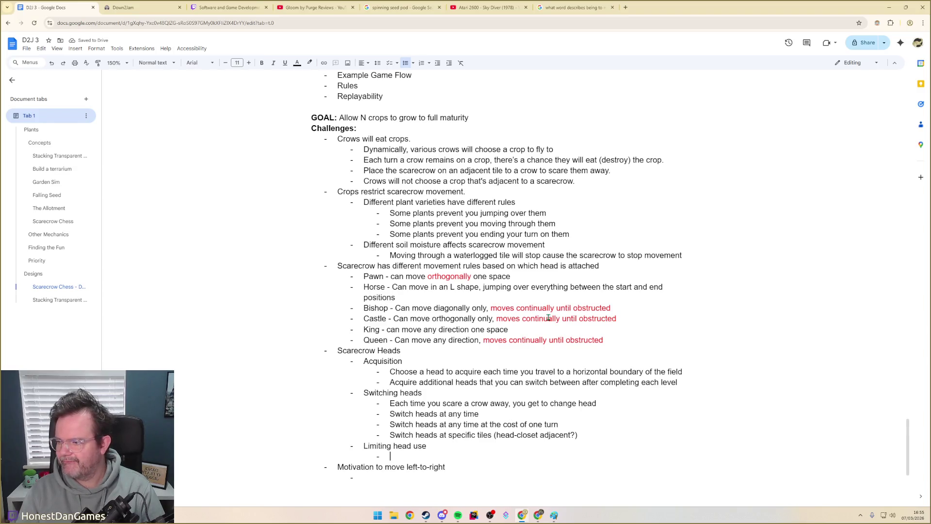
pyautogui.write('Anytime you scare a crow')
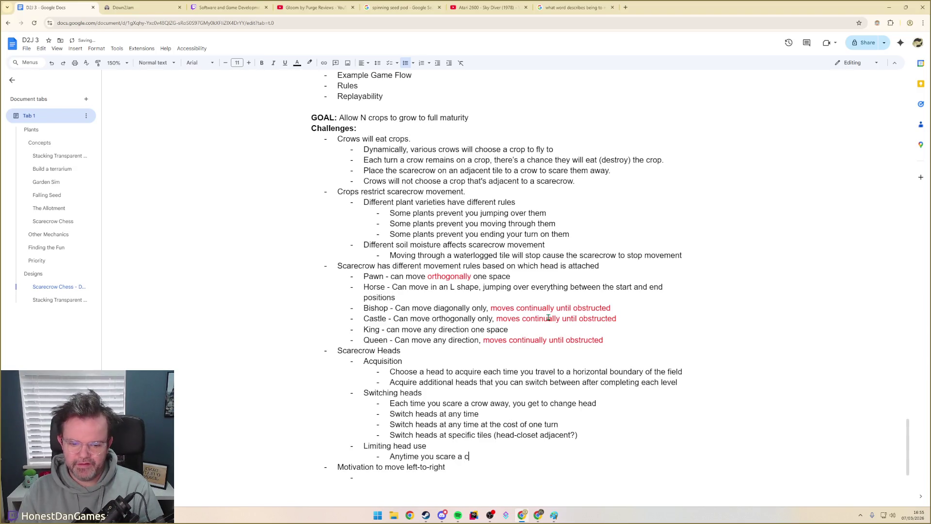
pyautogui.write(', you must switch head?')
pyautogui.press('Return')
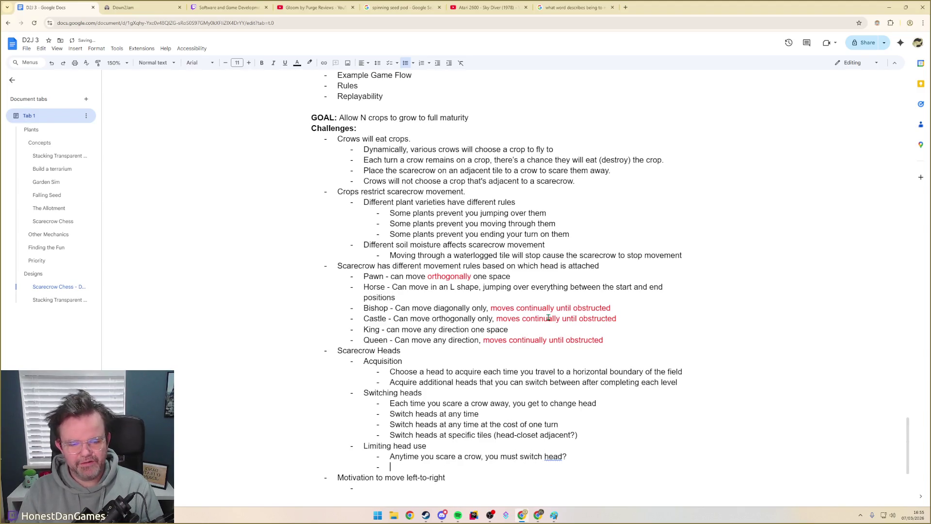
pyautogui.write('Any')
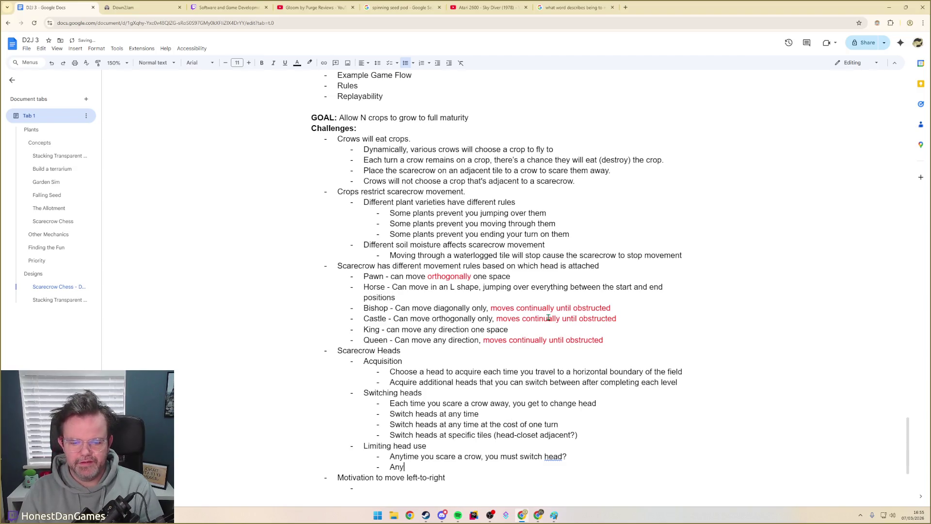
pyautogui.write('time you ')
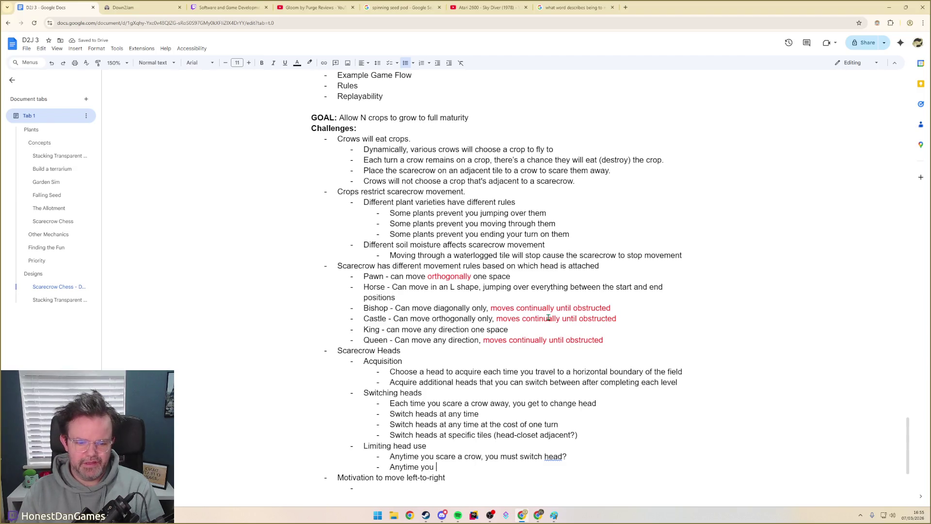
pyautogui.write('re')
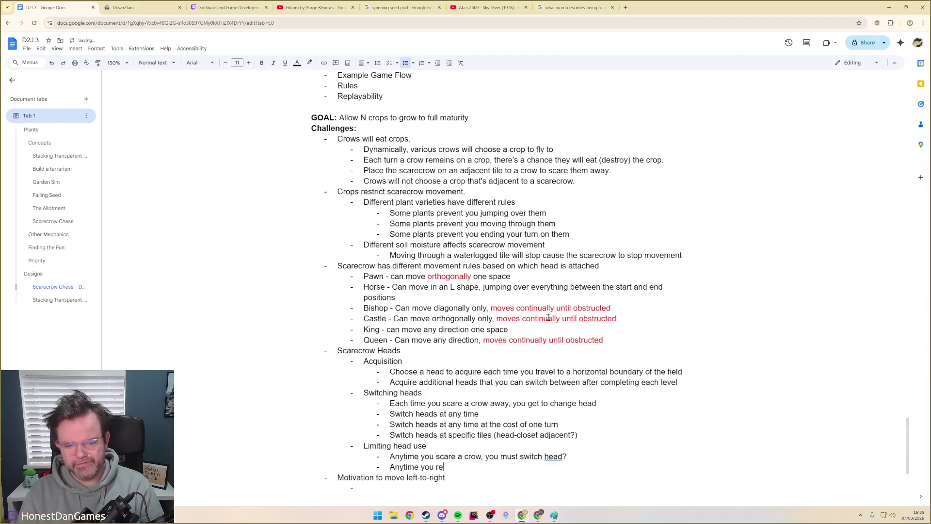
pyautogui.write('ach one side of ')
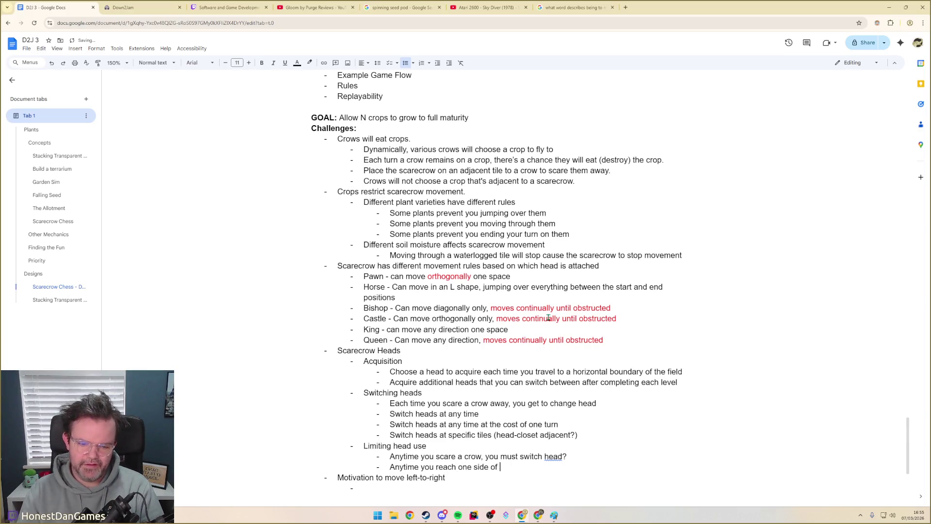
pyautogui.press('BackSpace')
pyautogui.press('BackSpace')
pyautogui.press('BackSpace')
pyautogui.press('BackSpace')
pyautogui.press('BackSpace')
pyautogui.press('BackSpace')
pyautogui.press('BackSpace')
pyautogui.press('BackSpace')
pyautogui.write('a horiz')
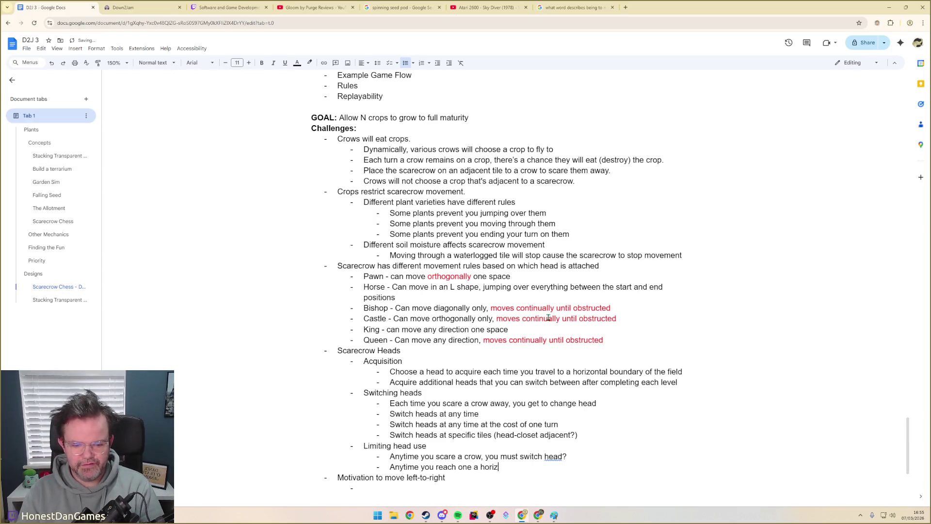
pyautogui.write('l boundary , you must switch head?')
pyautogui.press('Return')
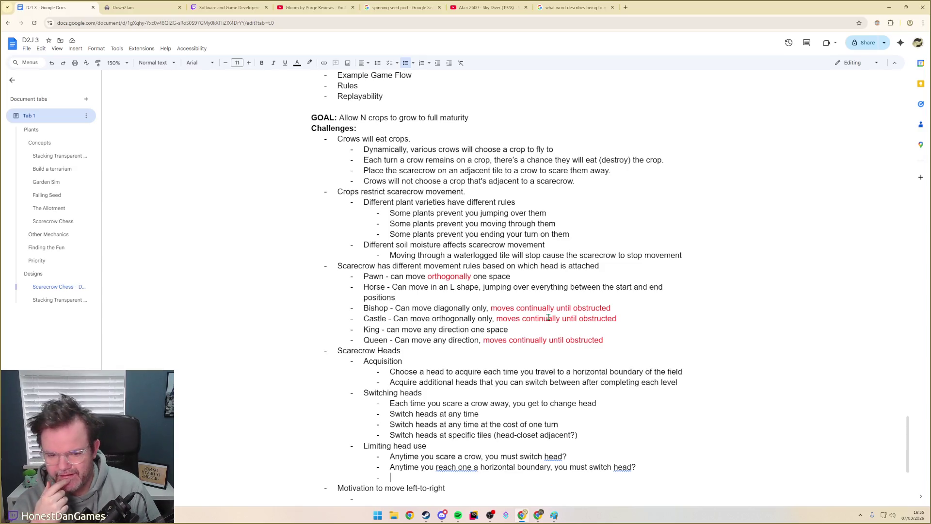
pyautogui.write('Assess if w')
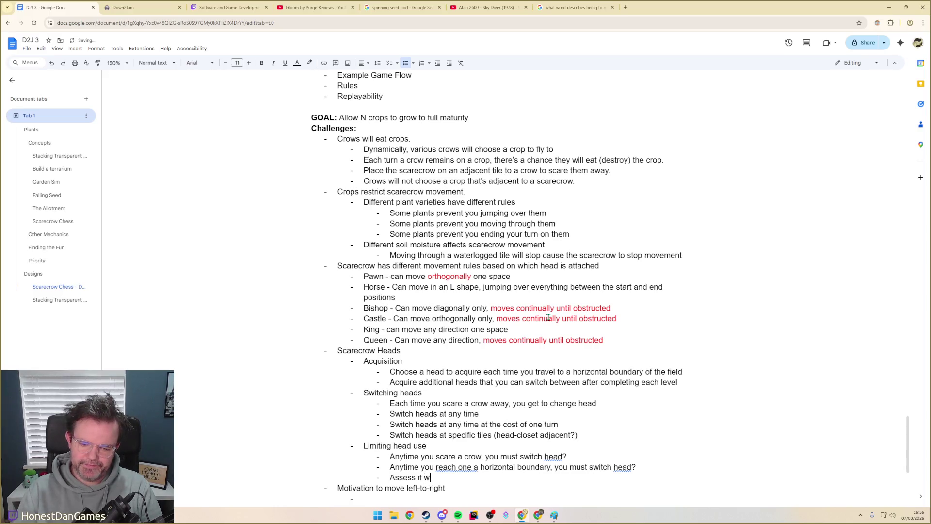
pyautogui.write('earing one head ')
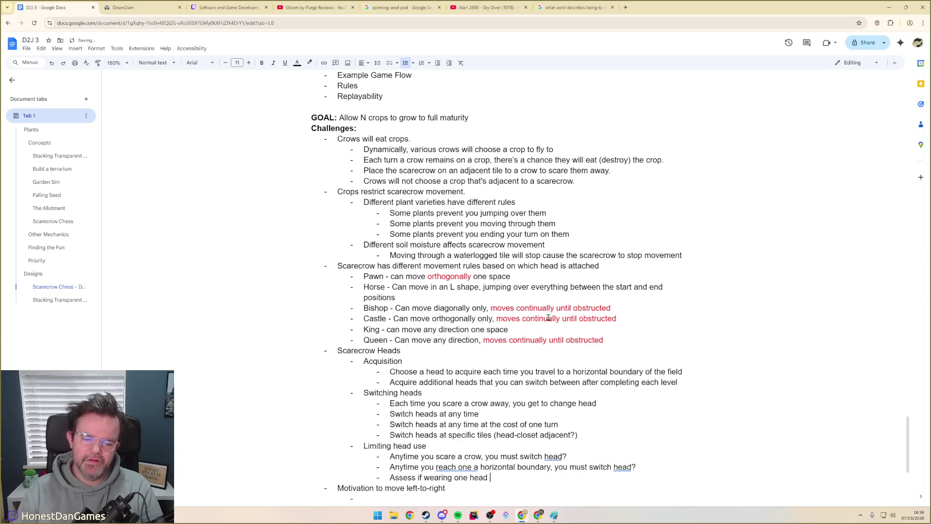
pyautogui.write('only becomes ')
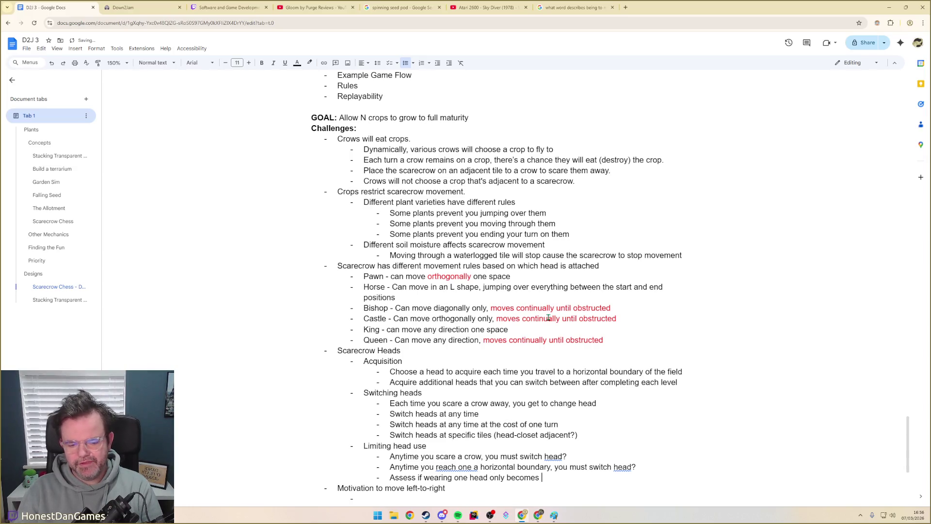
pyautogui.write('a strat, and put ')
pyautogui.write('restri')
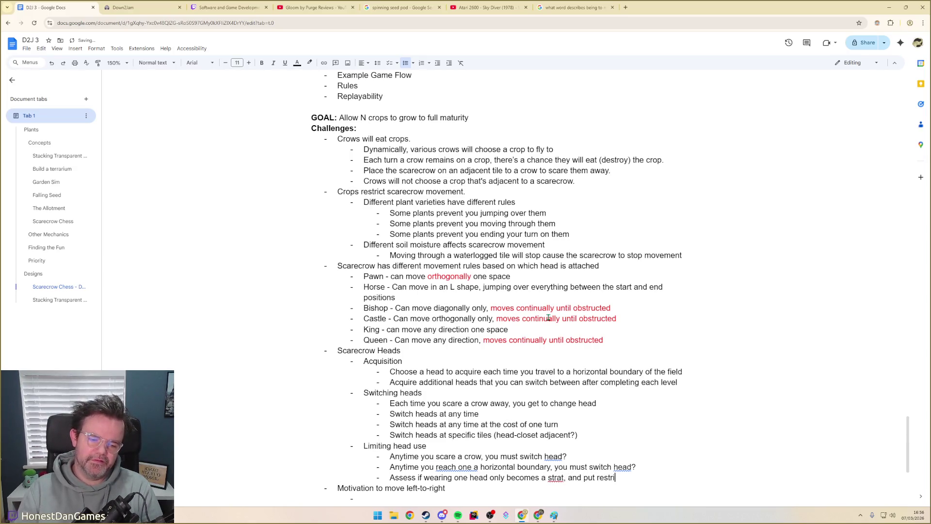
pyautogui.write('ctions.')
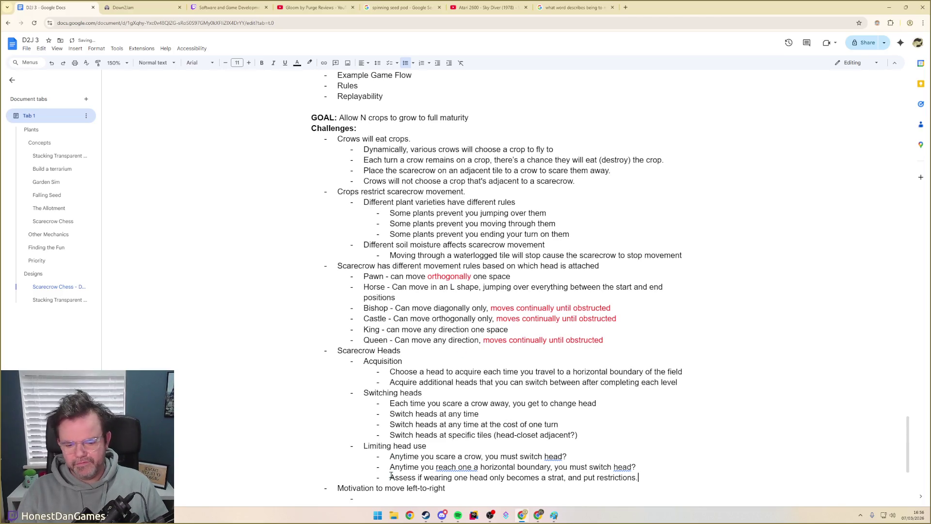
pyautogui.write('Start with no limits.')
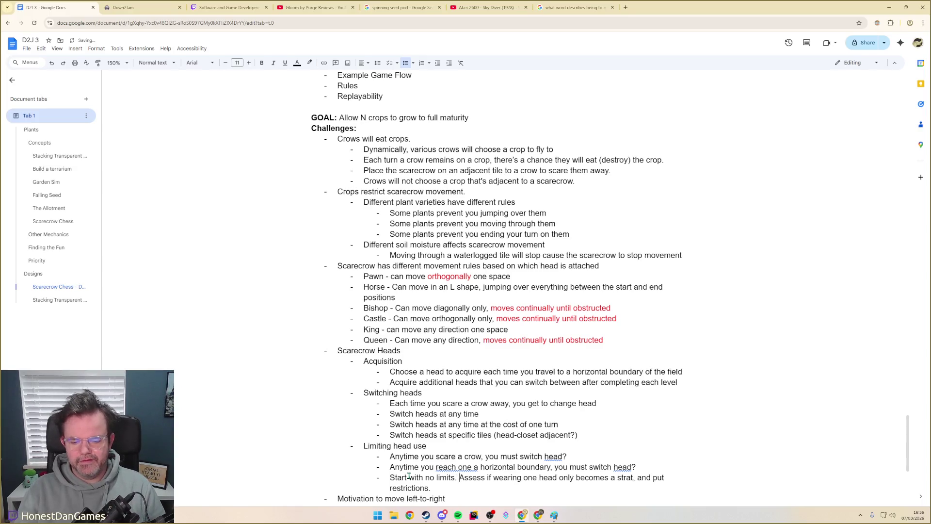
# - Add 'Start with no limits.' before the assess-one-head-strategies sentence, then start a new point
pyautogui.press('End')
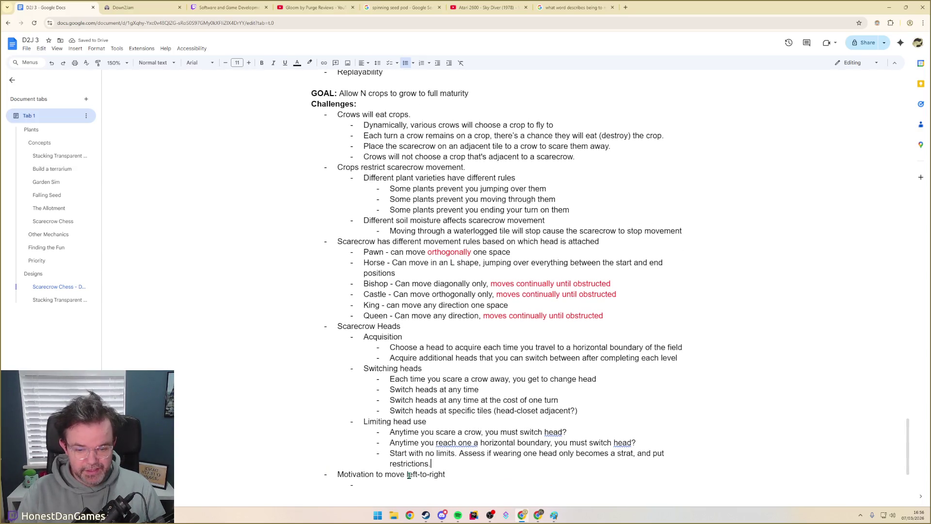
pyautogui.click(647, 442)
pyautogui.press('Return')
pyautogui.write('Everytime you switch head, youlose ')
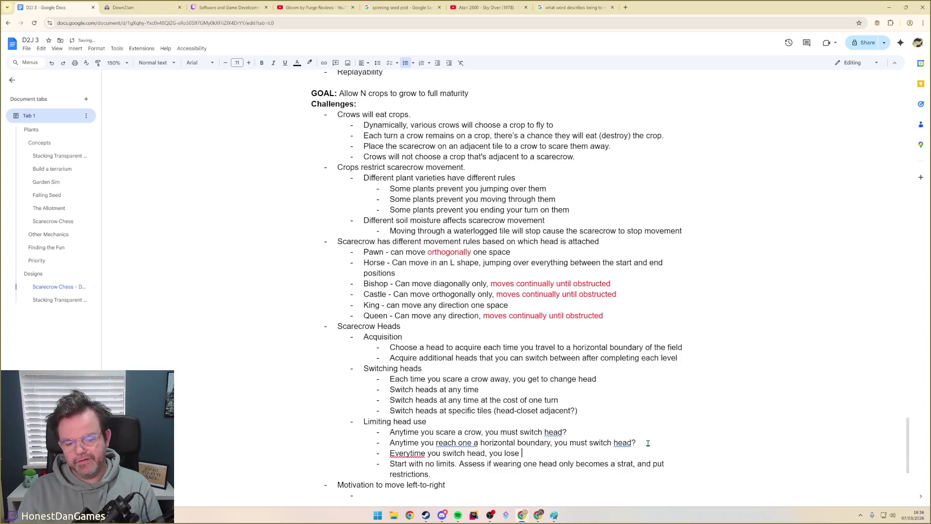
pyautogui.write('a quy')
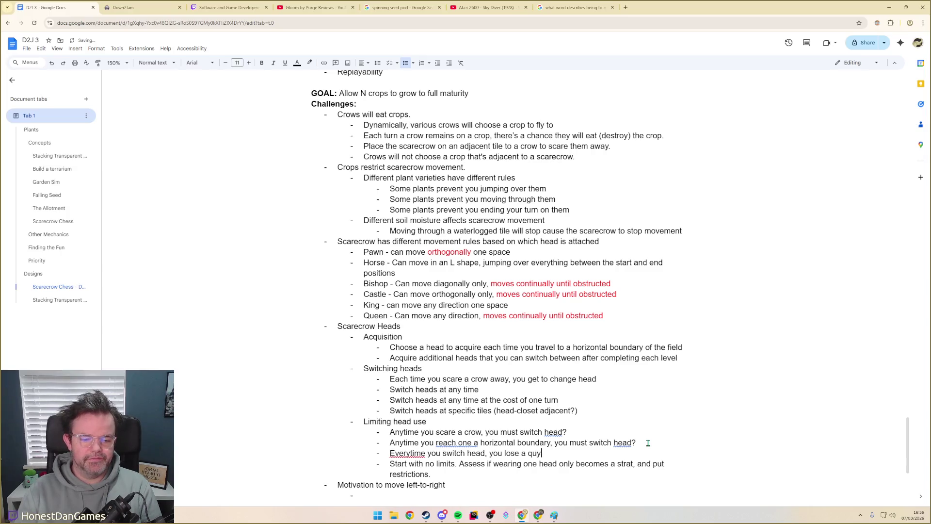
pyautogui.write('anity of that head type.')
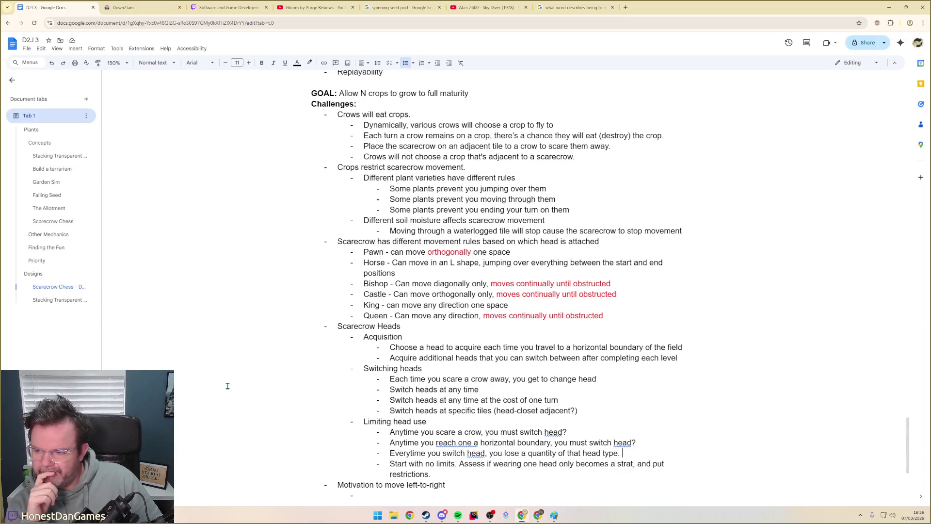
pyautogui.scroll(-1, 453, 429)
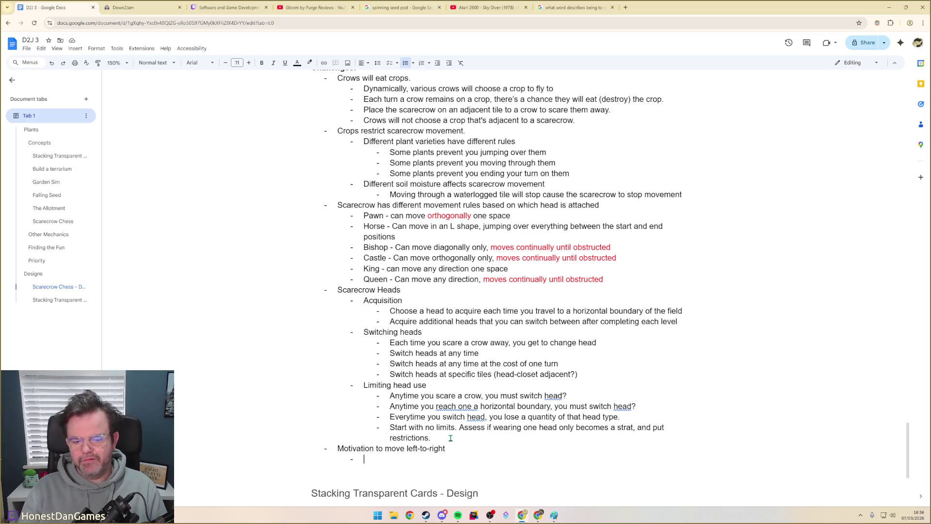
pyautogui.write('We')
# - Write that every head switch costs a quantity of that head type
pyautogui.press('BackSpace')
pyautogui.press('BackSpace')
pyautogui.press('BackSpace')
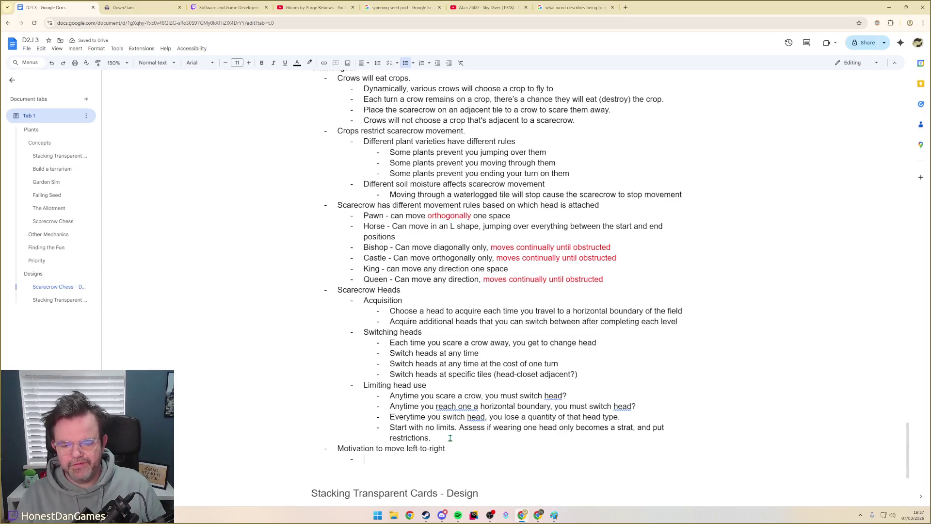
# - Add a top-level 'Growing Crops' bullet after restrictions with an indented point beneath it
pyautogui.click(450, 438)
pyautogui.press('Return')
pyautogui.hotkey('shift', 'Tab')
pyautogui.hotkey('shift', 'Tab')
pyautogui.write('Plan')
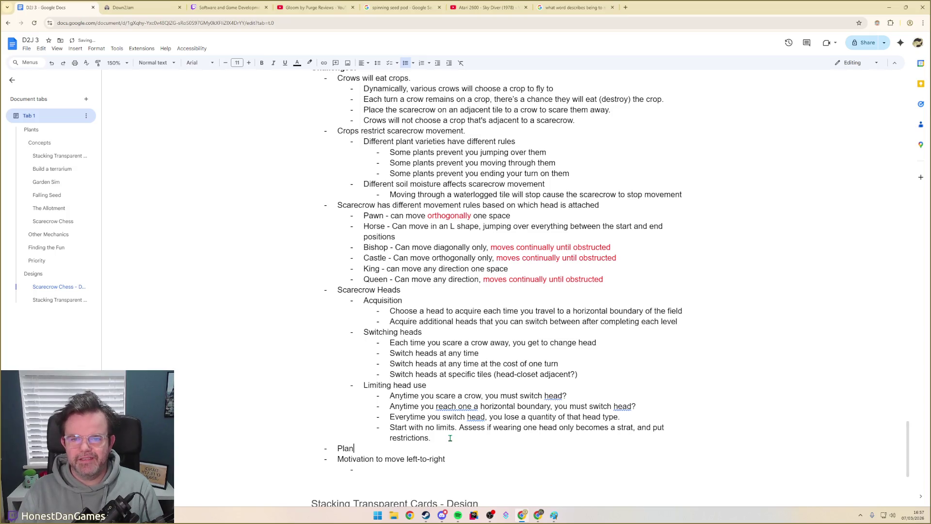
pyautogui.hotkey('ctrl', 'BackSpace')
pyautogui.write('Crop')
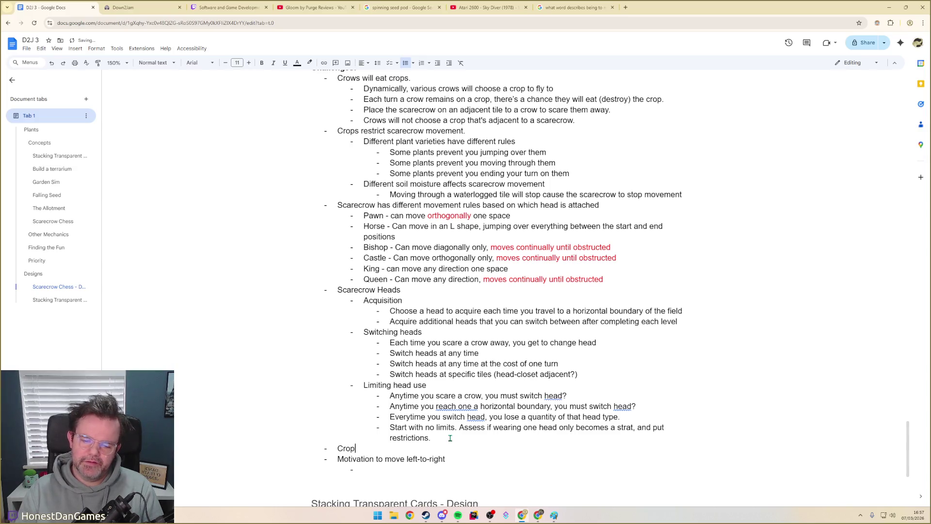
pyautogui.hotkey('ctrl', 'BackSpace')
pyautogui.write('Growing G')
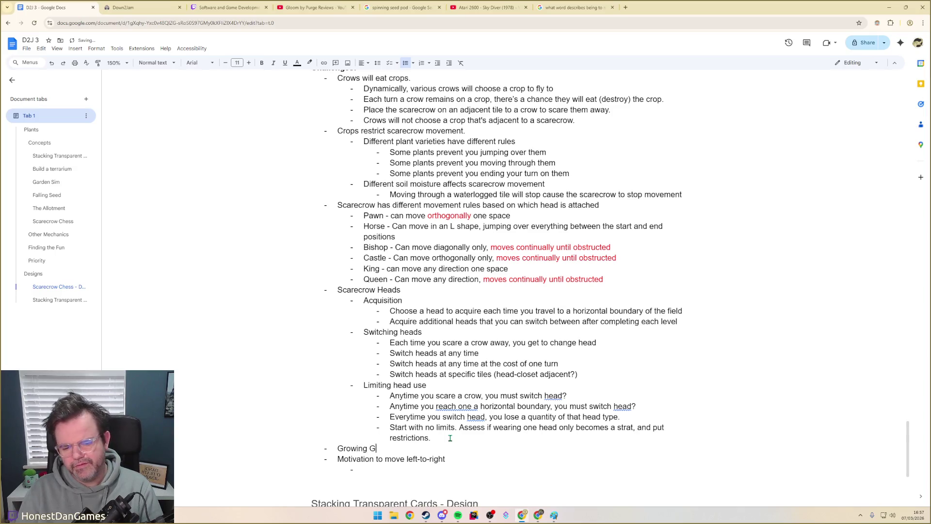
pyautogui.press('BackSpace')
pyautogui.write('Cro')
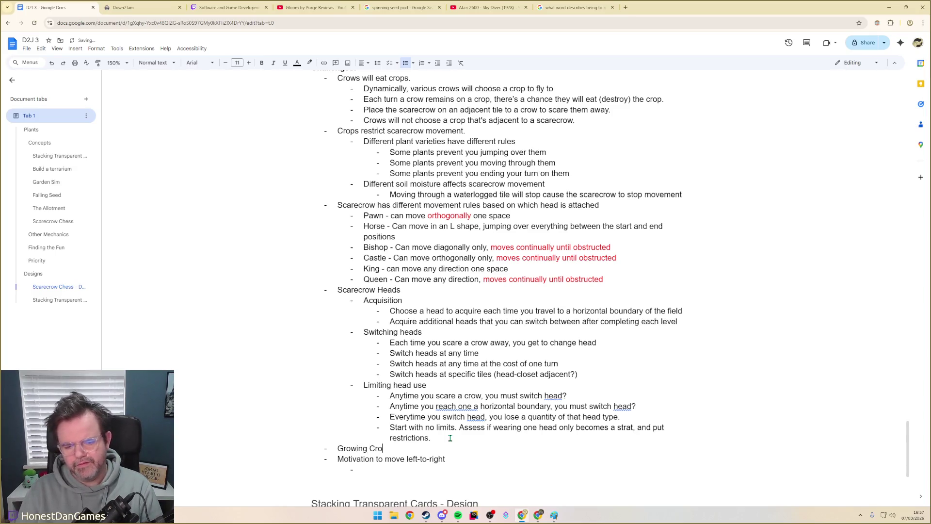
pyautogui.write('ps')
pyautogui.press('Return')
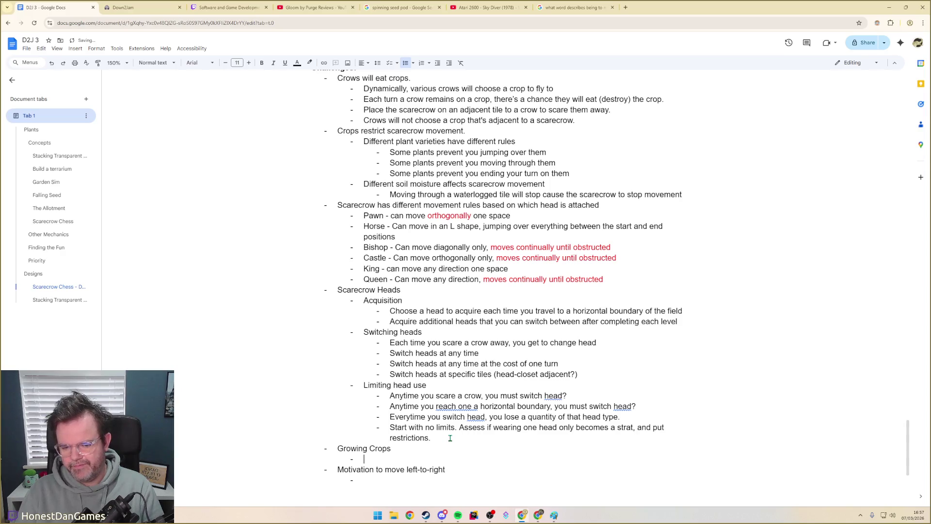
pyautogui.write('A seed can be planted in empty so')
# - Reword the first Growing Crops bullet to end with planting on a non-occupied 'soil tile'
pyautogui.hotkey('ctrl', 'BackSpace')
pyautogui.hotkey('ctrl', 'BackSpace')
pyautogui.write('a non')
pyautogui.write('-poc')
pyautogui.press('BackSpace')
pyautogui.press('BackSpace')
pyautogui.write('occupie')
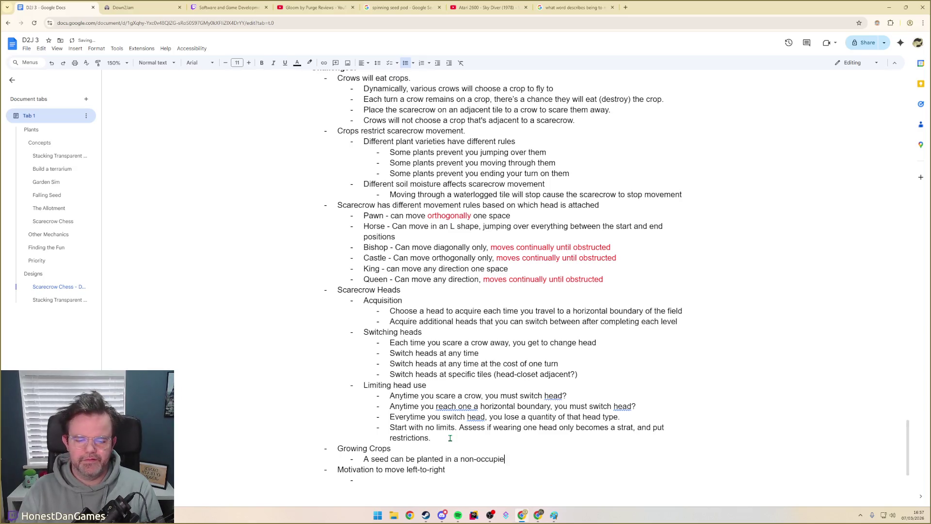
pyautogui.write('d empty')
pyautogui.hotkey('ctrl', 'BackSpace')
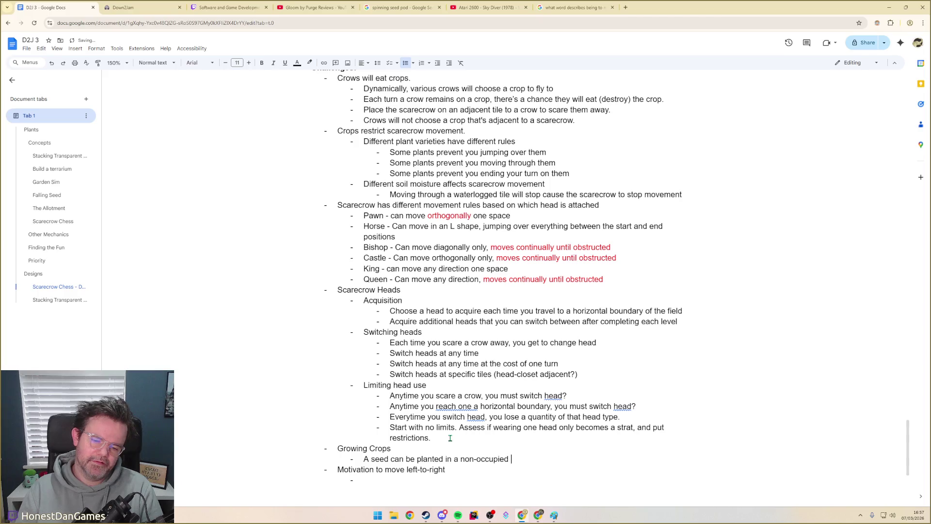
pyautogui.write('ti')
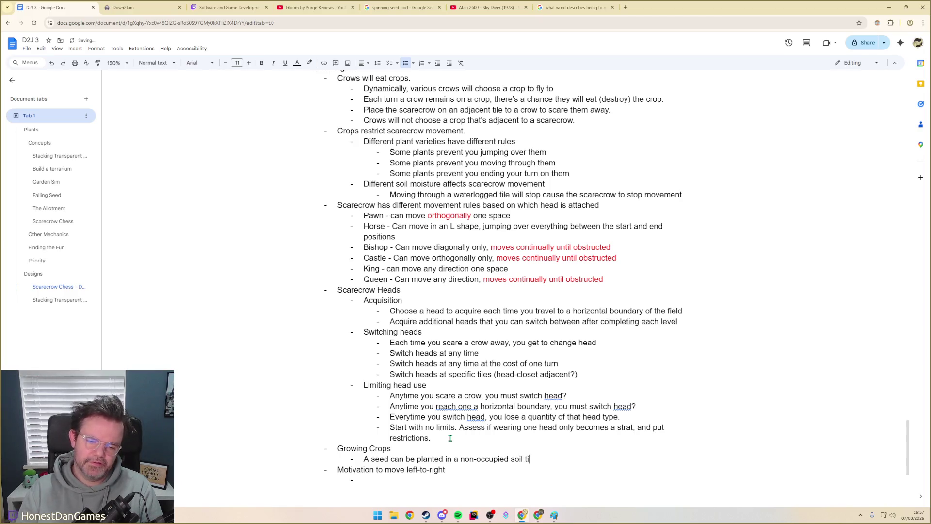
pyautogui.write('le')
pyautogui.press('Return')
pyautogui.write('A seed needs to be watered to be ')
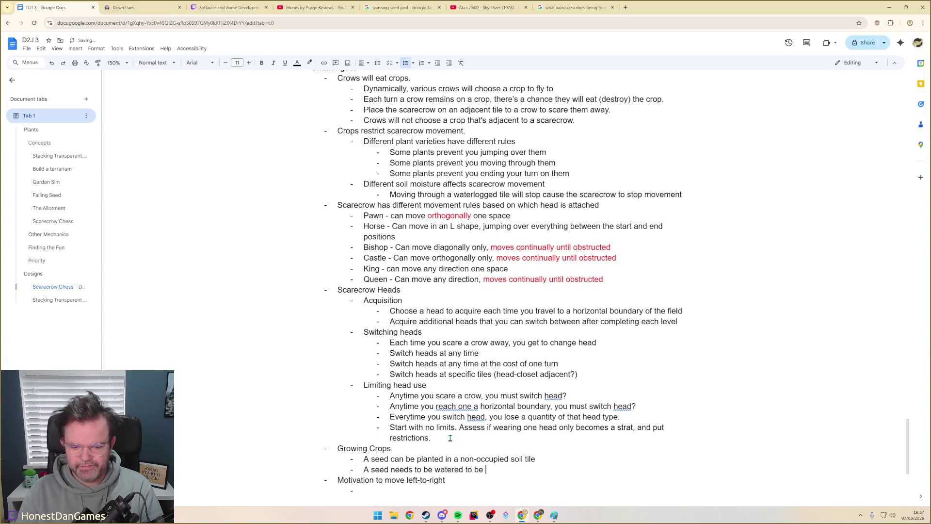
pyautogui.write('able')
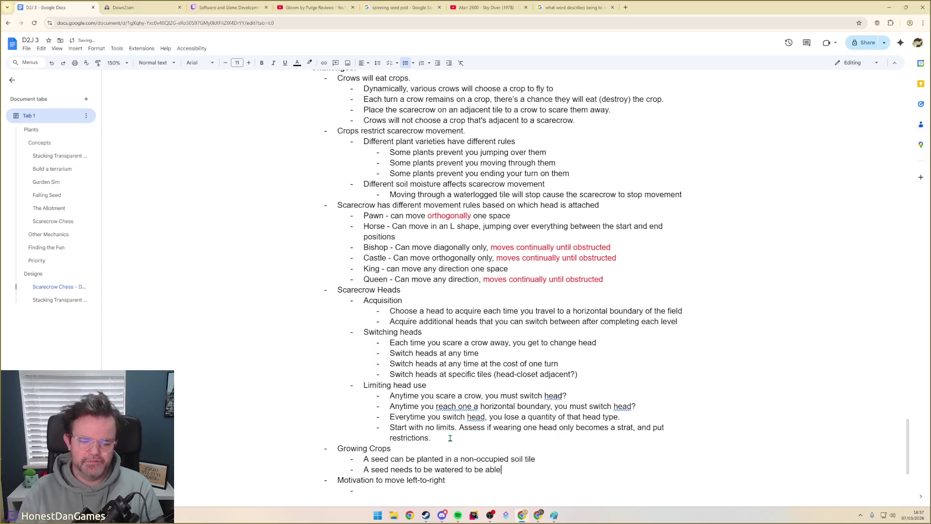
# - Add a bullet that seeds need watering to grow to their next stage, leaving a new bullet
pyautogui.press('BackSpace')
pyautogui.press('BackSpace')
pyautogui.press('BackSpace')
pyautogui.press('BackSpace')
pyautogui.write('grow to its next s')
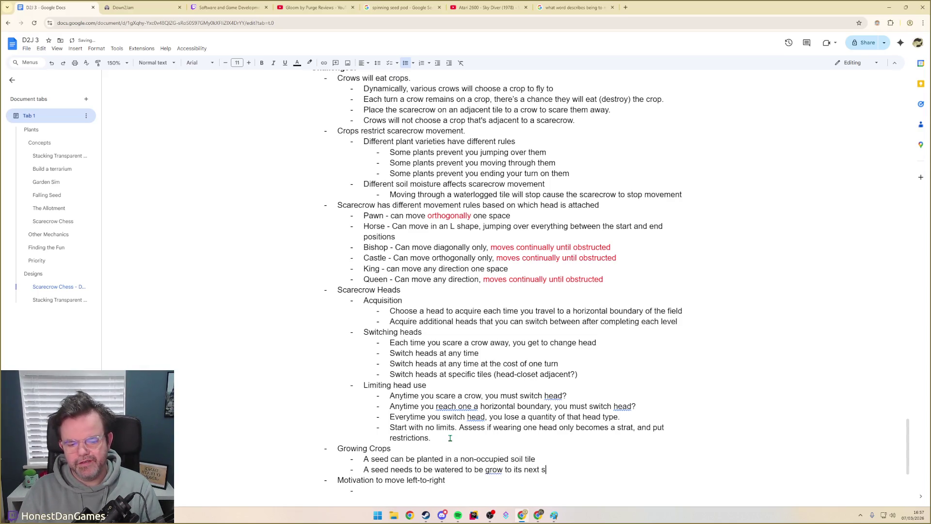
pyautogui.write('tage')
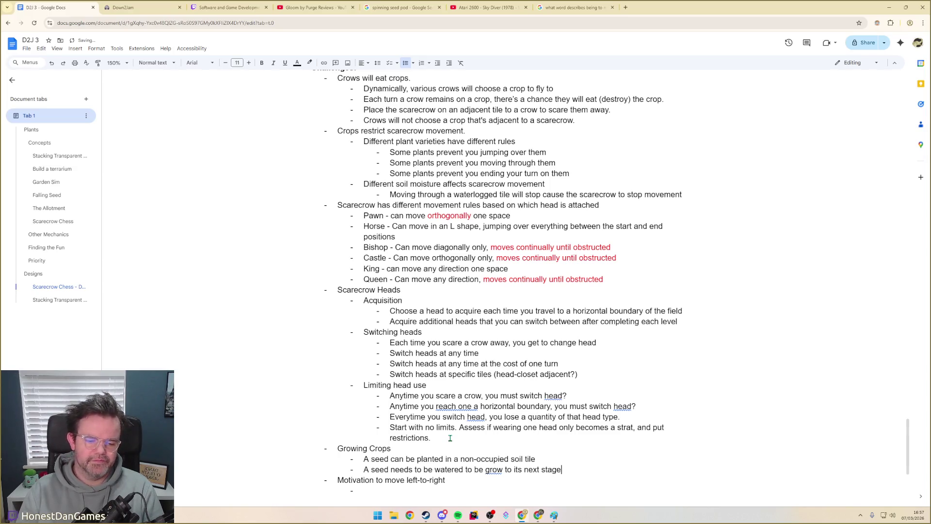
pyautogui.press('Return')
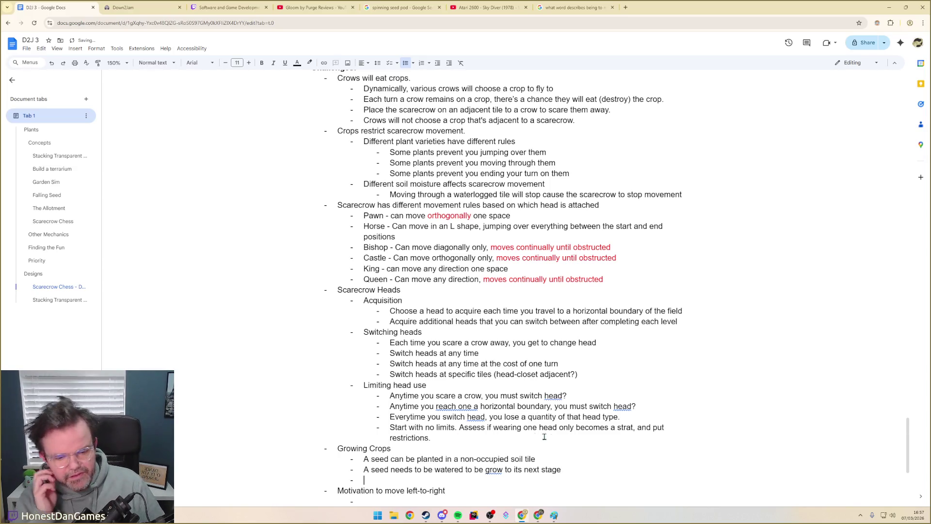
pyautogui.doubleClick(478, 469)
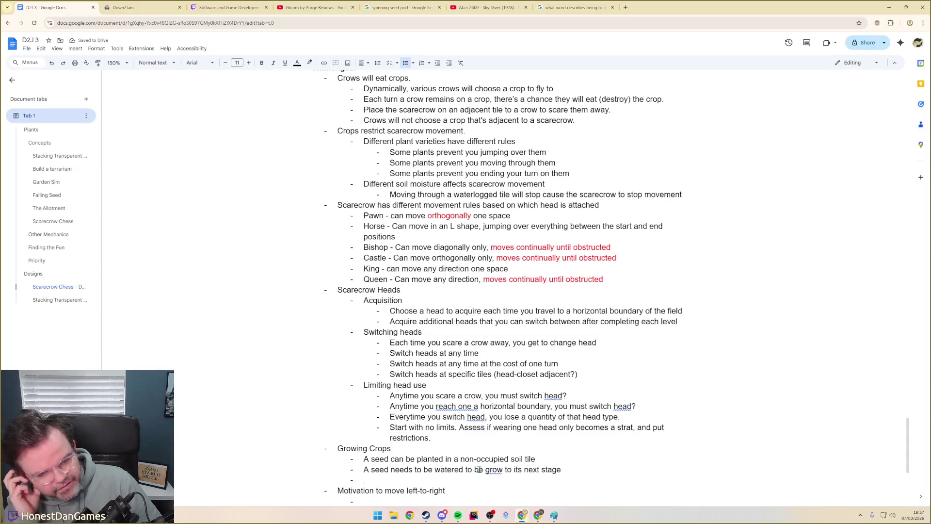
# - Remove the stray 'be' and make the watering bullet cover 'seed/sapling'
pyautogui.press('BackSpace')
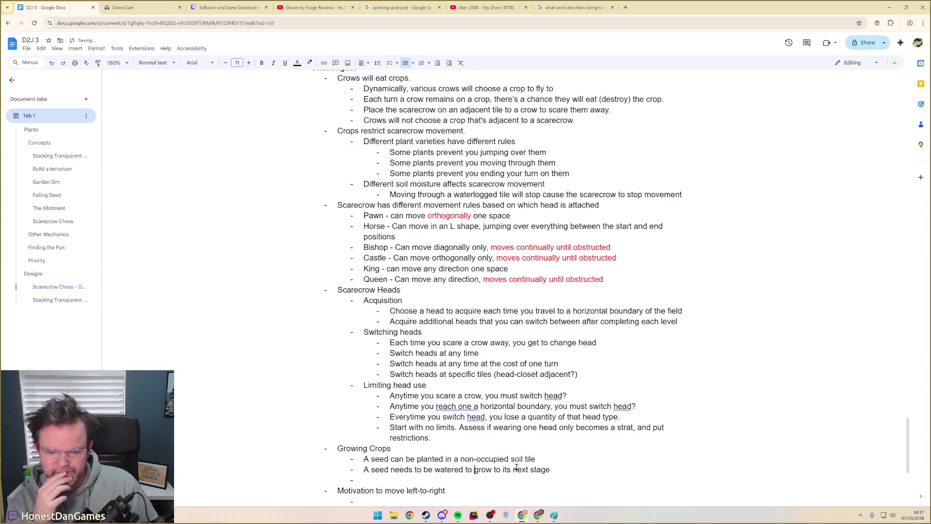
pyautogui.click(432, 482)
pyautogui.write('A')
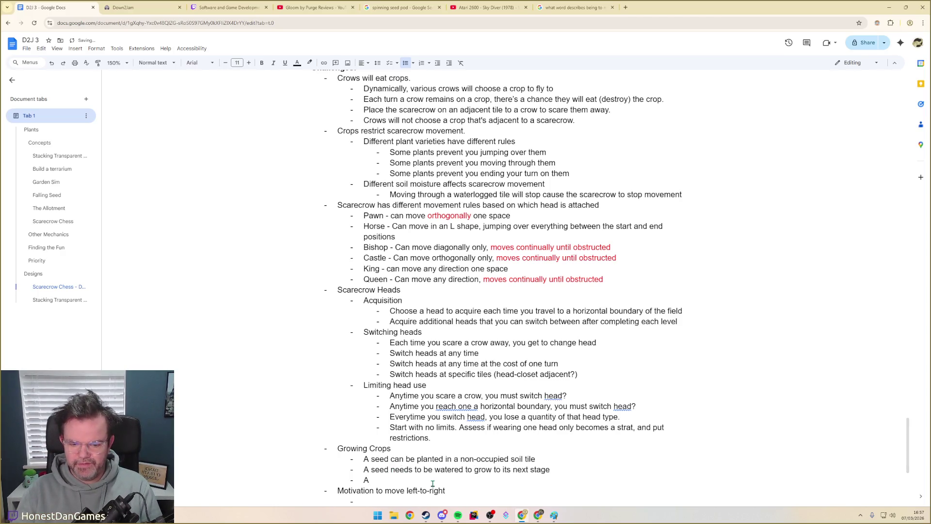
pyautogui.press('Up')
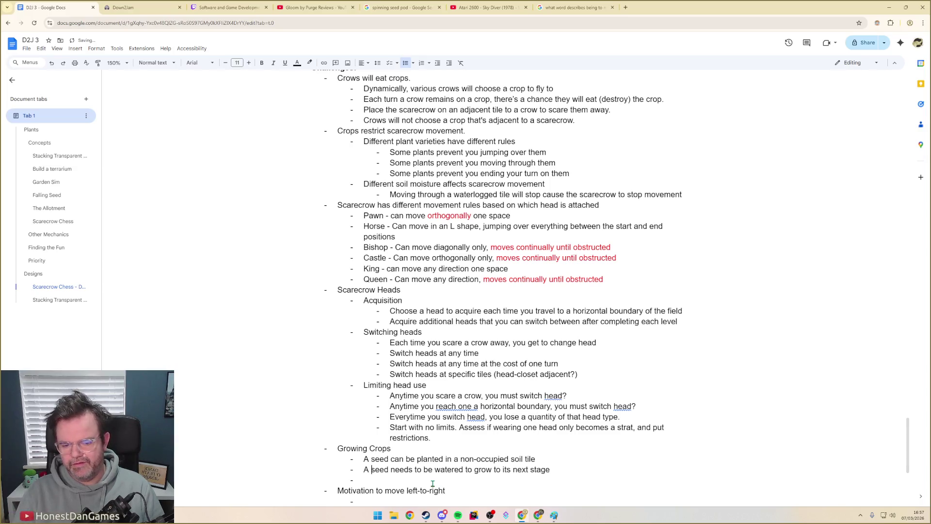
pyautogui.hotkey('ctrl', 'Right')
pyautogui.hotkey('ctrl', 'Right')
pyautogui.press('BackSpace')
pyautogui.write('/sapling ')
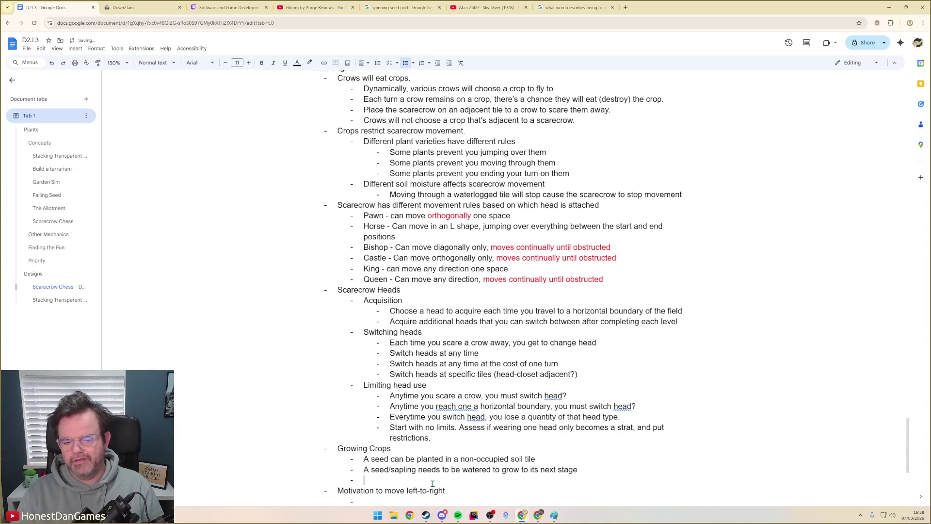
pyautogui.write('A mature plant needs to')
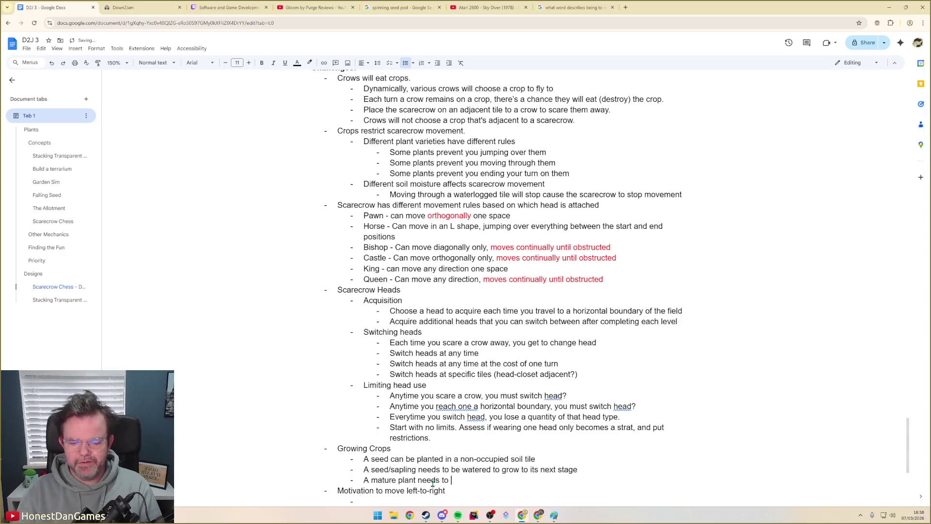
pyautogui.write('be watered ')
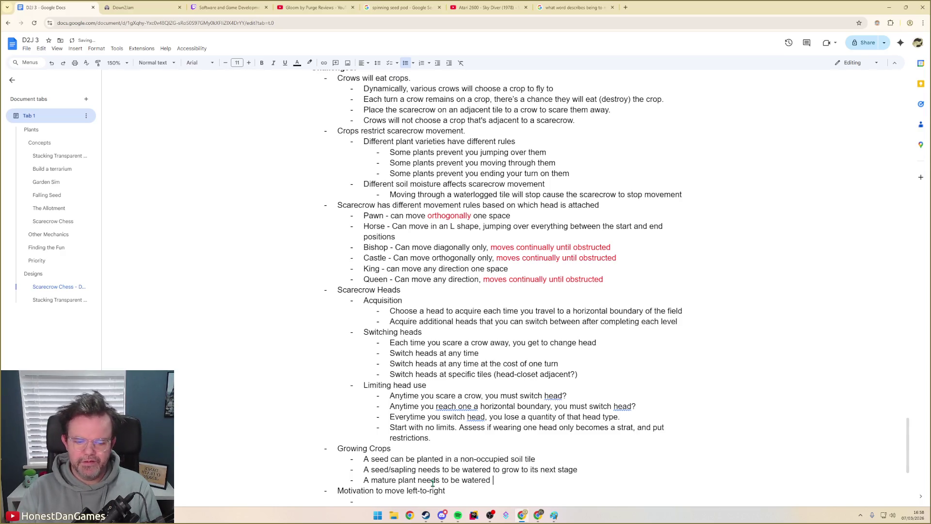
pyautogui.write('before')
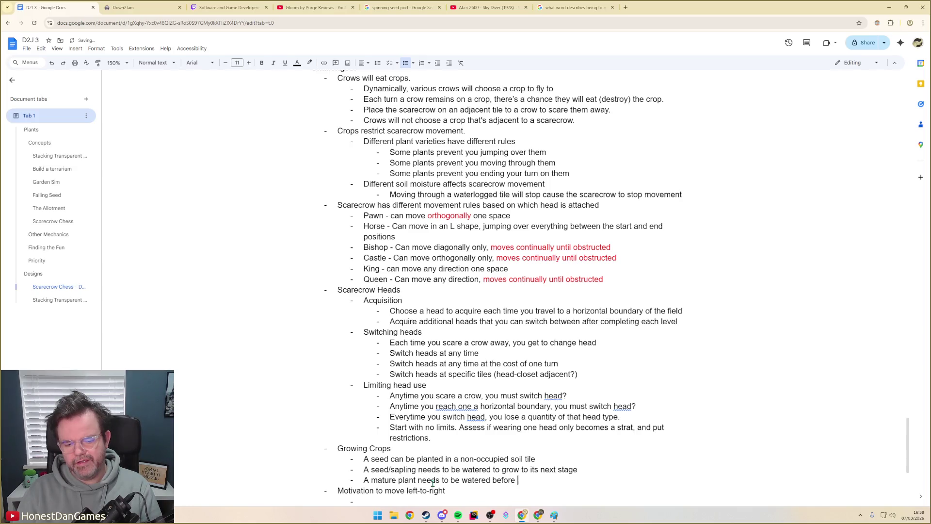
# - Add a bullet that a mature plant must be watered to avoid dying
pyautogui.hotkey('ctrl', 'BackSpace')
pyautogui.write('void dying')
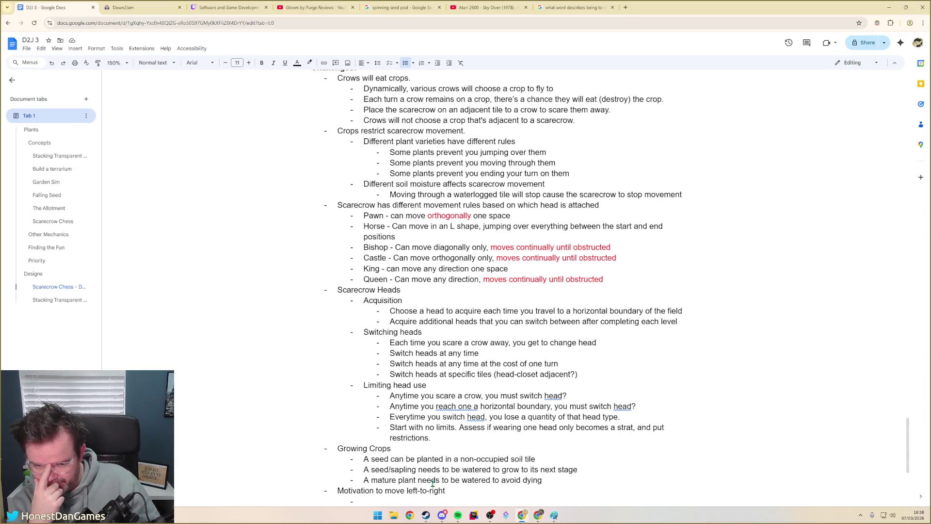
pyautogui.press('Return')
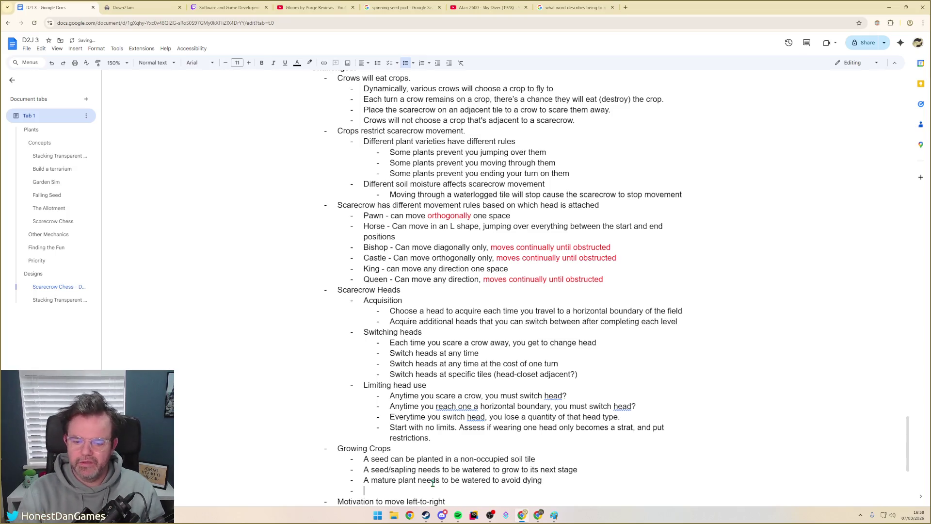
pyautogui.write('al')
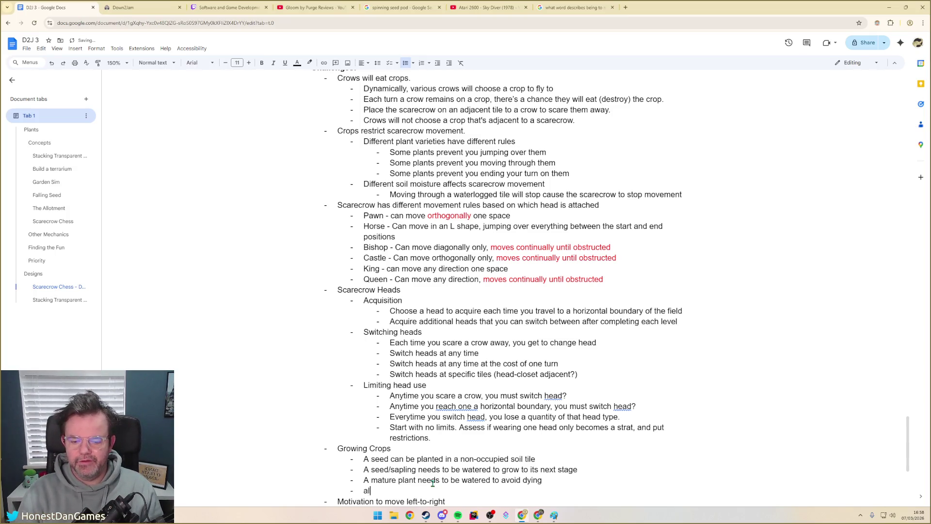
pyautogui.write('l plants must')
pyautogui.write('void')
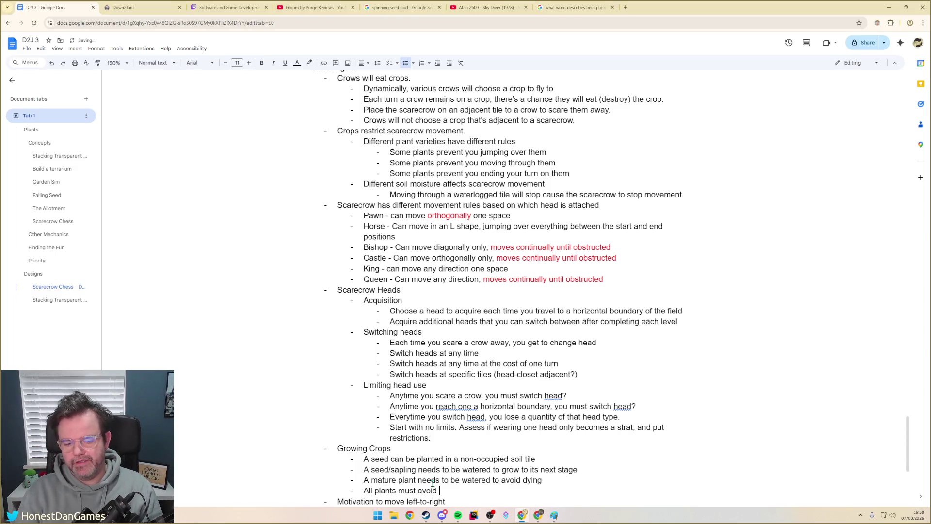
# - Write that all plants can be destroyed by crows or scarecrow movement, leaving a new bullet
pyautogui.hotkey('ctrl', 'BackSpace')
pyautogui.hotkey('ctrl', 'BackSpace')
pyautogui.write('can be destroyed by crows or')
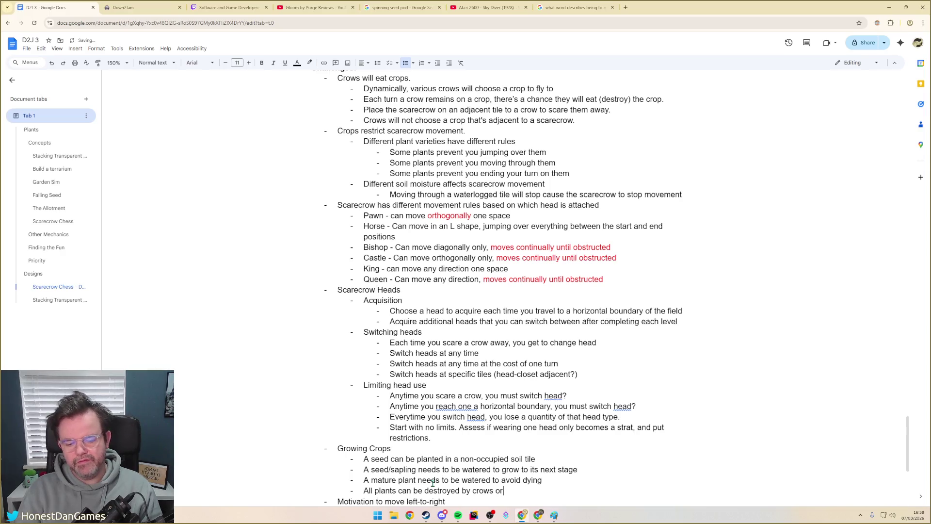
pyautogui.write(' scarecrows not r')
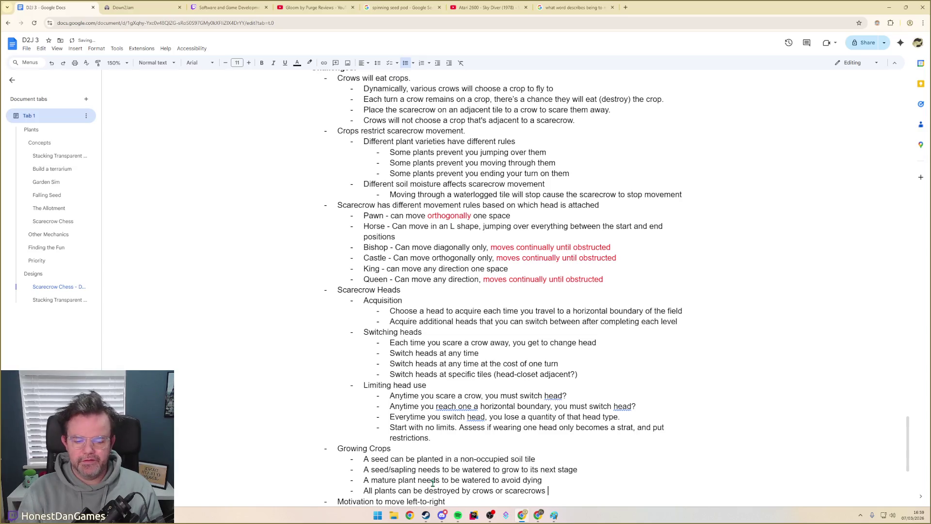
pyautogui.write('especting')
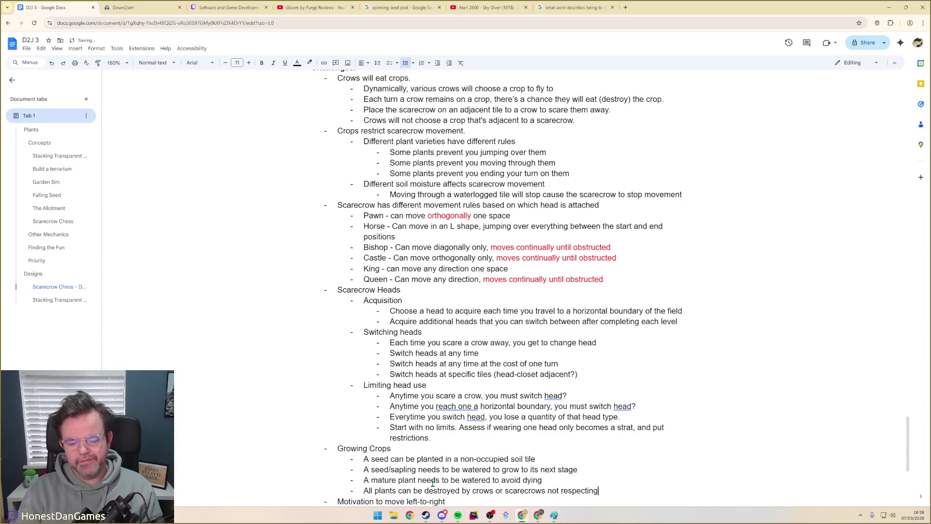
pyautogui.write(' the plants ')
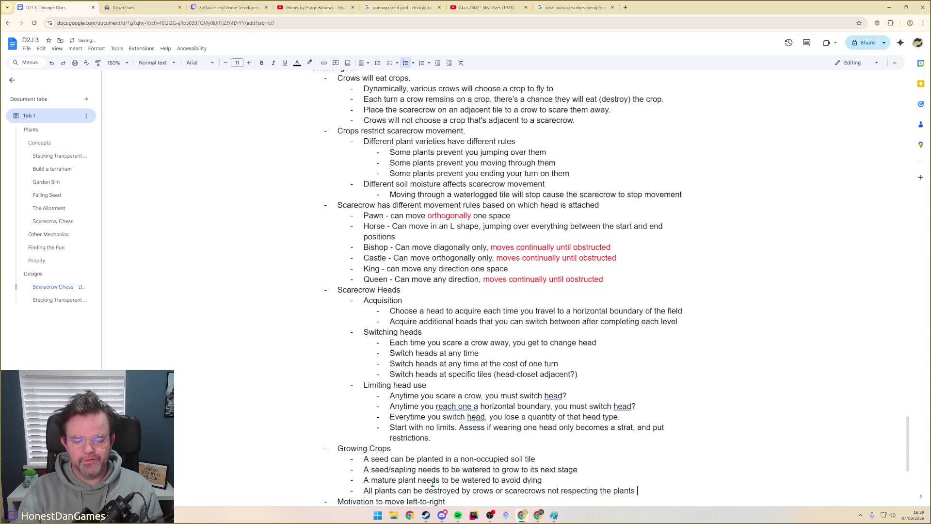
pyautogui.write('ru')
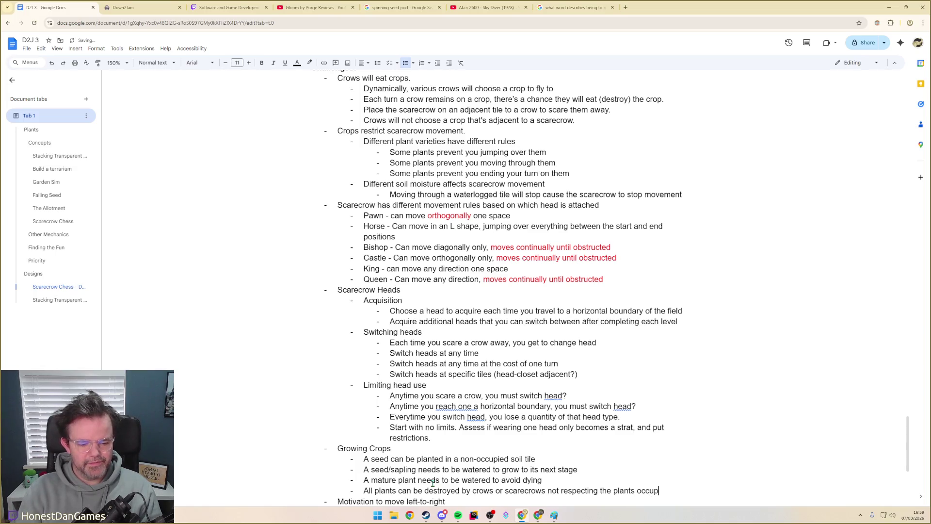
pyautogui.hotkey('ctrl', 'BackSpace')
pyautogui.hotkey('ctrl', 'BackSpace')
pyautogui.hotkey('ctrl', 'BackSpace')
pyautogui.hotkey('ctrl', 'BackSpace')
pyautogui.hotkey('ctrl', 'BackSpace')
pyautogui.write('movement.')
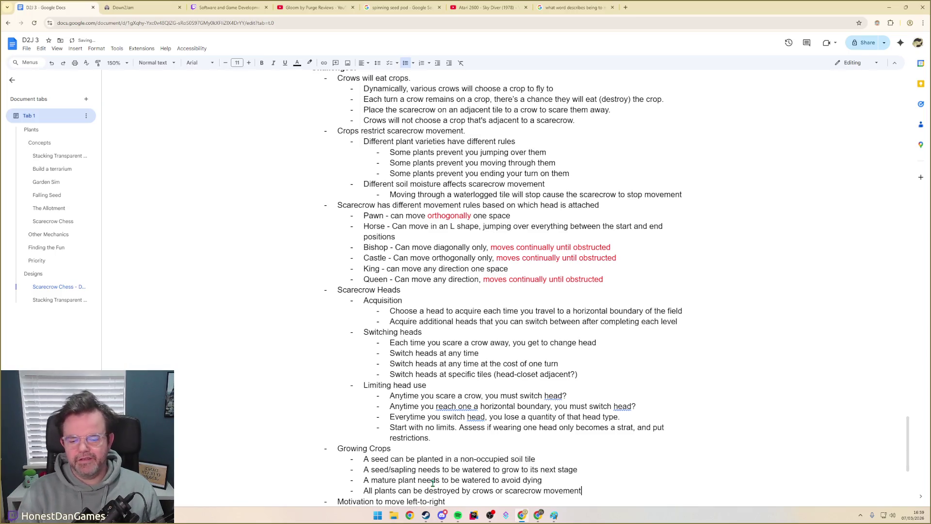
pyautogui.press('BackSpace')
pyautogui.press('Return')
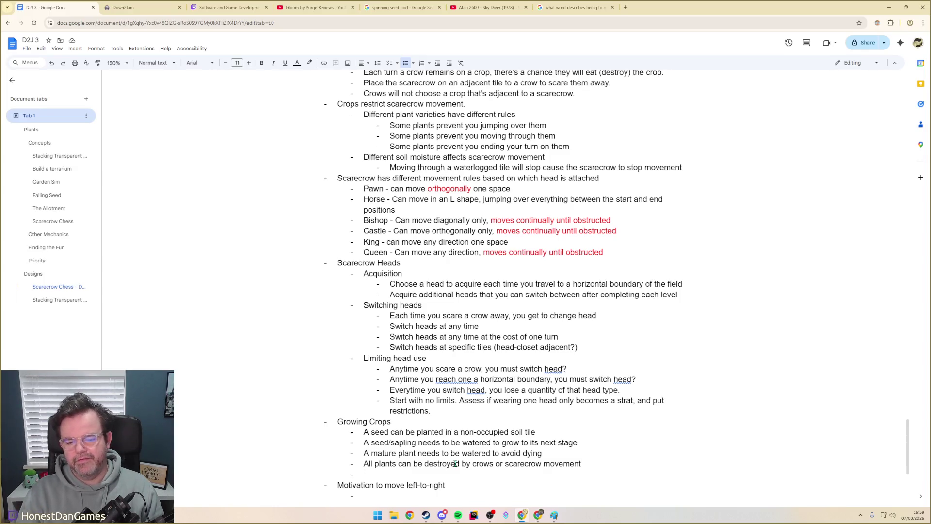
# - Add a top-level 'Planting Seeds' heading with an empty sub-bullet beneath it
pyautogui.hotkey('shift', 'Tab')
pyautogui.write('Planting Seeds')
pyautogui.press('Return')
pyautogui.press('Tab')
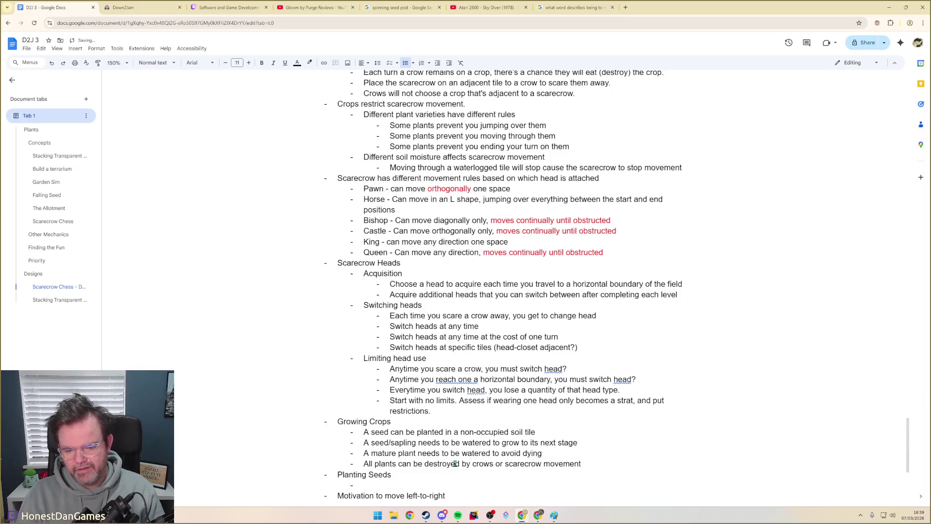
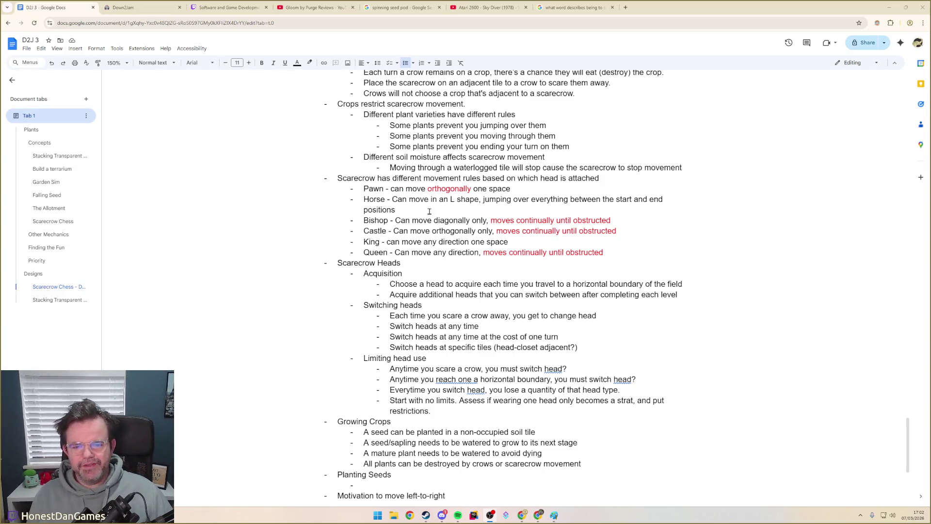
pyautogui.scroll(5, 383, 296)
pyautogui.scroll(1, 383, 295)
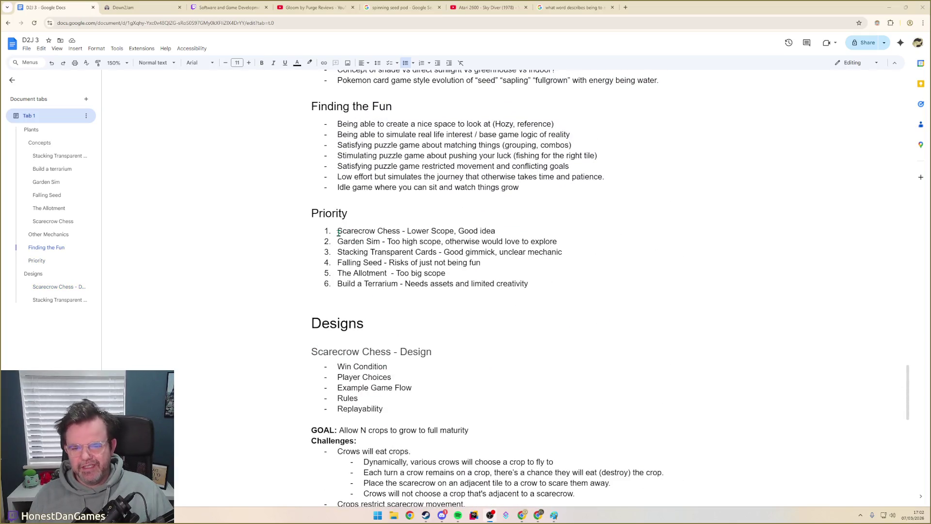
# - Highlight the Stacking Transparent Cards and Garden Sim priority entries in turn
pyautogui.moveTo(339, 233); pyautogui.dragTo(498, 232)
pyautogui.moveTo(339, 252); pyautogui.dragTo(571, 253)
pyautogui.click(349, 242)
pyautogui.moveTo(337, 241); pyautogui.dragTo(567, 241)
pyautogui.click(568, 242)
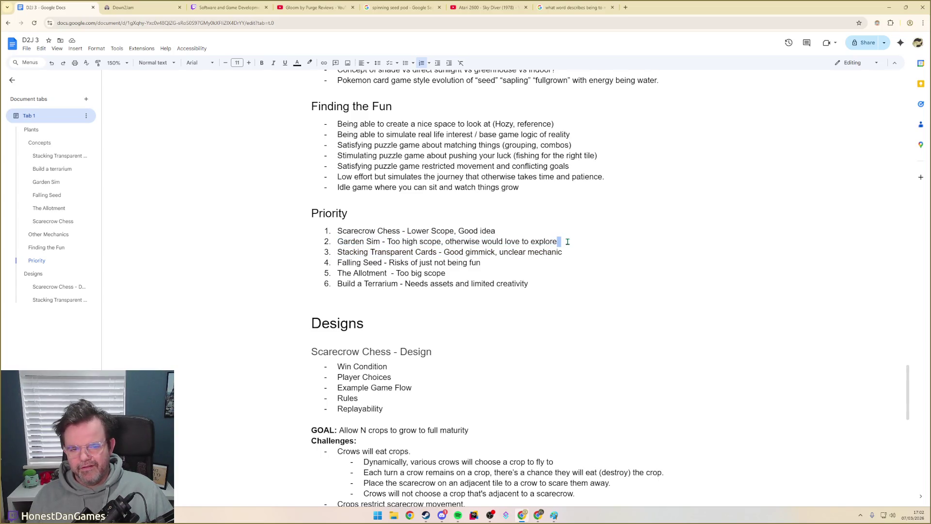
pyautogui.moveTo(337, 241); pyautogui.dragTo(567, 242)
pyautogui.click(458, 259)
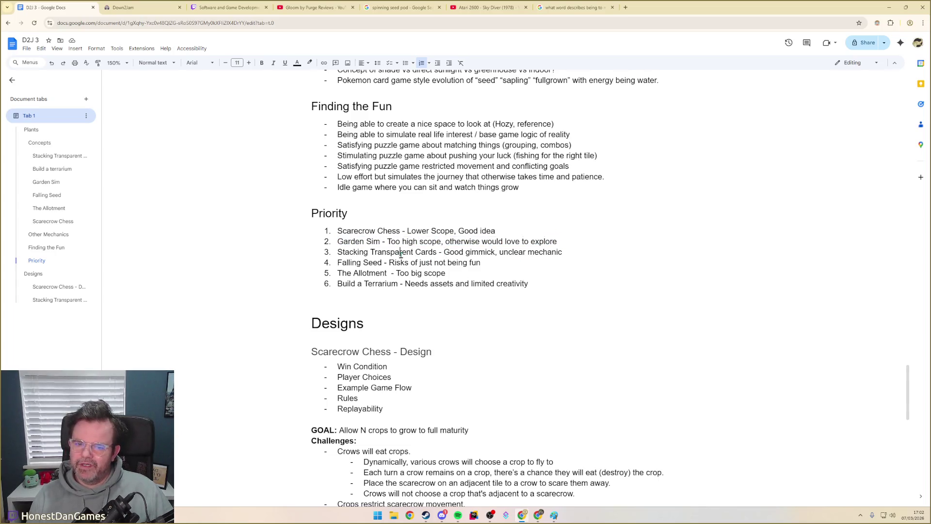
# - Point out the Garden Sim reasoning and the words mechanic and gimmick, then mark the top three entries
pyautogui.moveTo(445, 241); pyautogui.dragTo(565, 242)
pyautogui.click(564, 243)
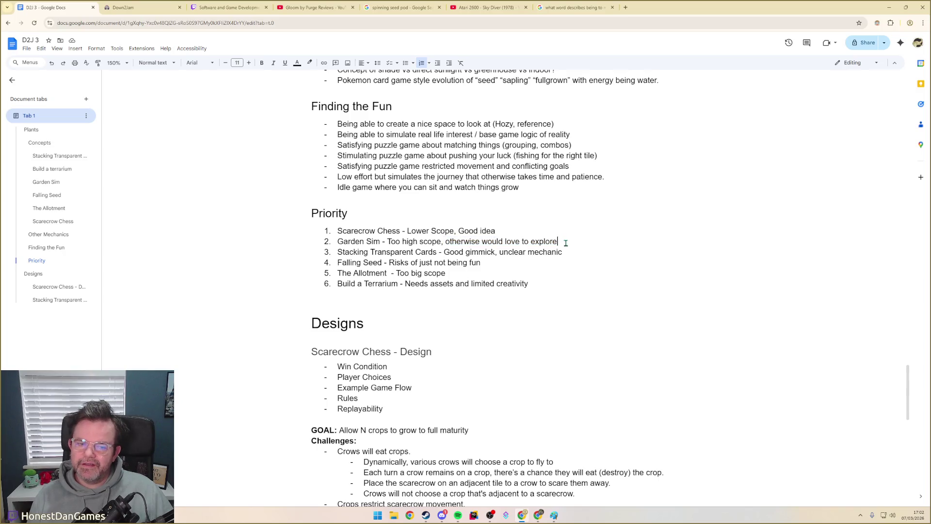
pyautogui.doubleClick(546, 252)
pyautogui.doubleClick(480, 252)
pyautogui.click(481, 261)
pyautogui.moveTo(573, 251)
pyautogui.mouseDown()
pyautogui.moveTo(331, 242)
pyautogui.moveTo(331, 229)
pyautogui.mouseUp()
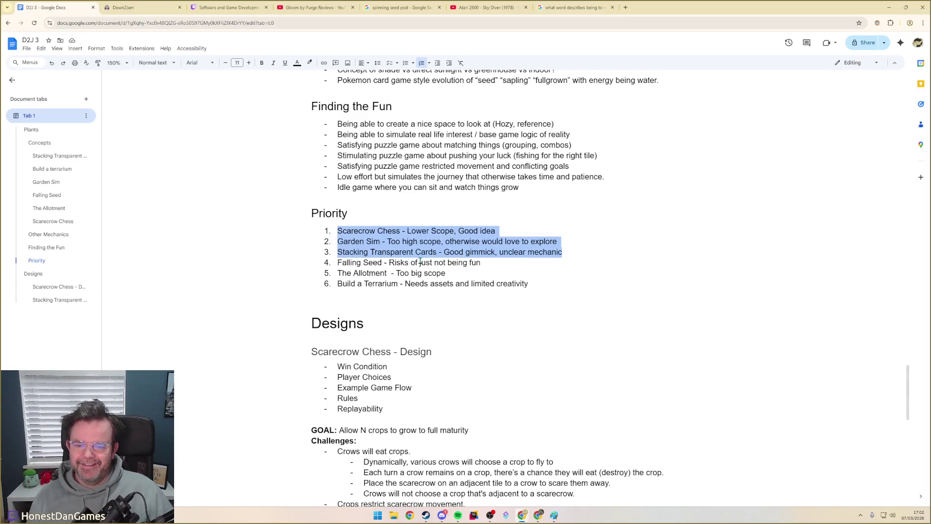
pyautogui.scroll(-1, 420, 254)
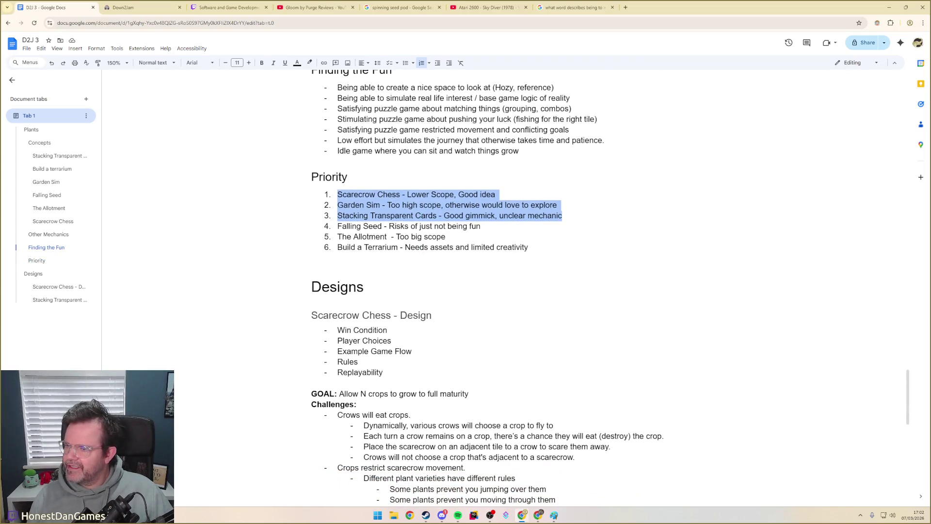
# - Clear the selection on the priority list
pyautogui.click(572, 306)
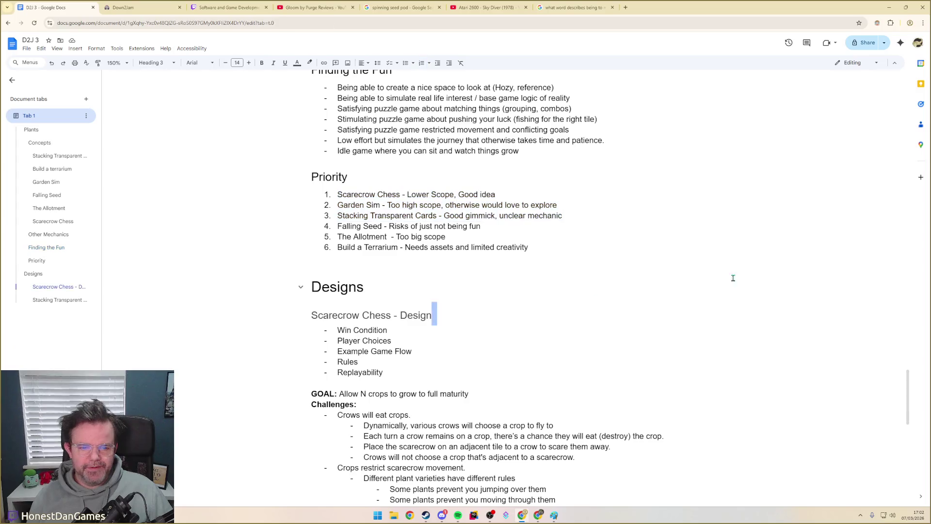
pyautogui.moveTo(908, 379); pyautogui.dragTo(905, 148)
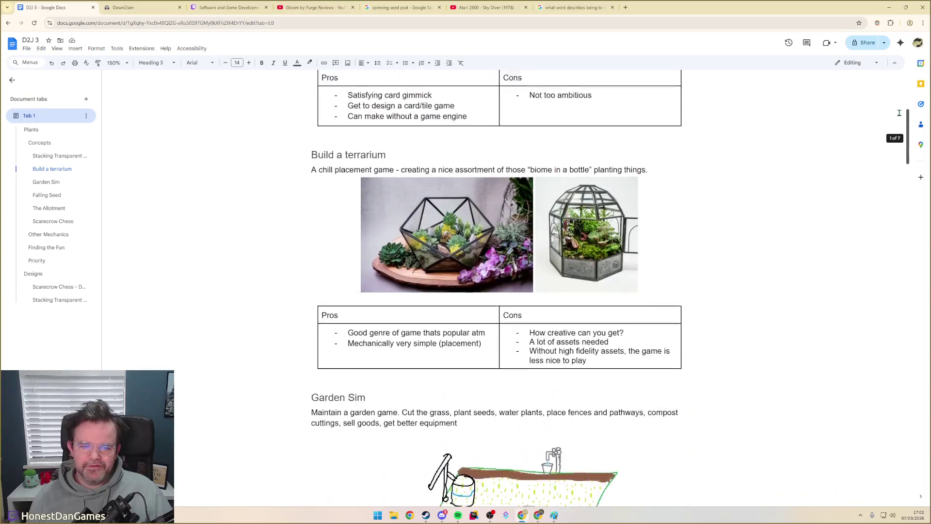
pyautogui.moveTo(906, 149); pyautogui.dragTo(905, 109)
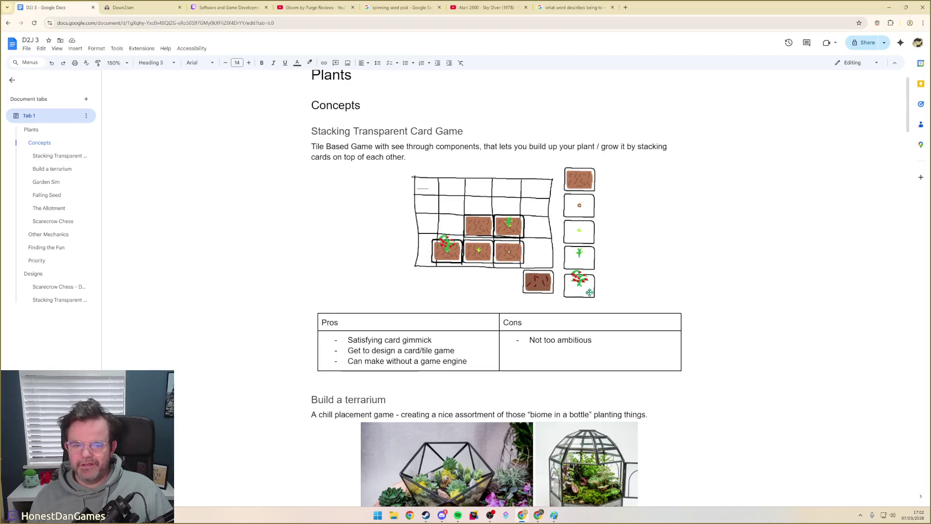
pyautogui.scroll(-1, 596, 290)
pyautogui.scroll(-3, 596, 289)
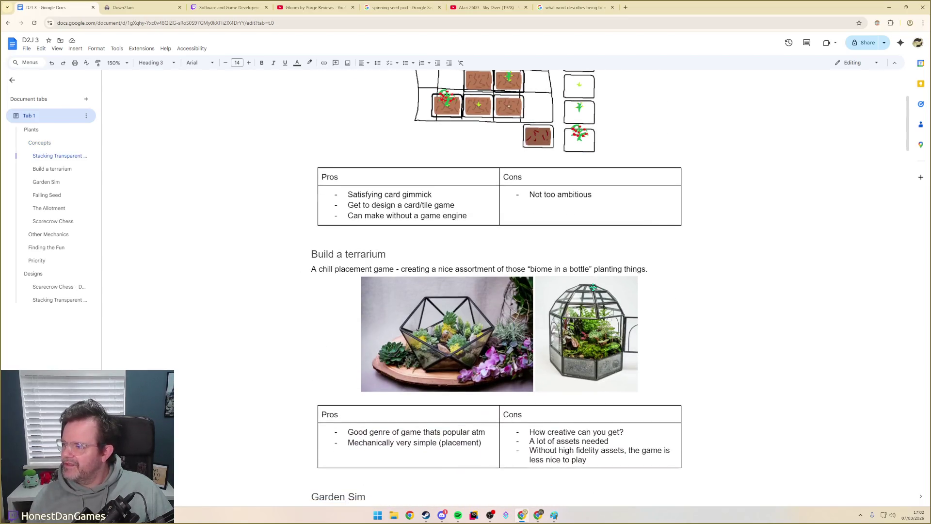
pyautogui.scroll(-1, 595, 295)
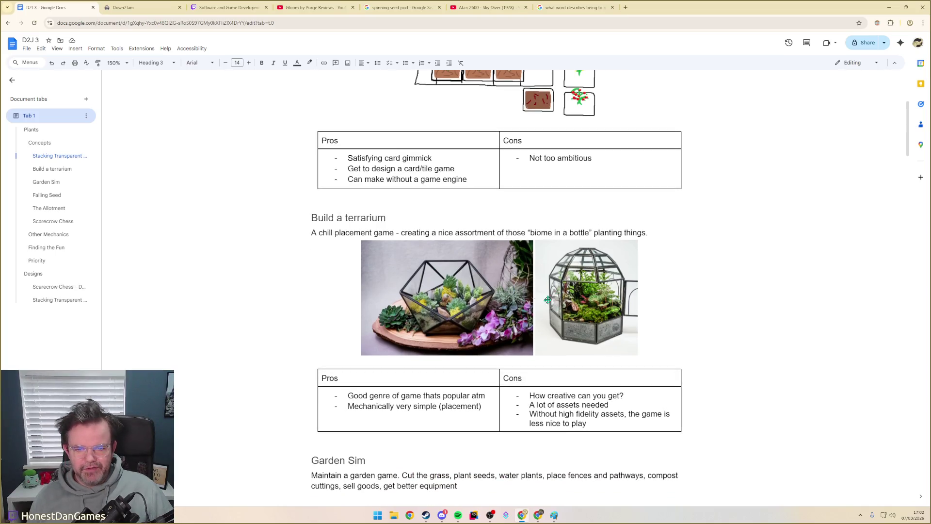
pyautogui.scroll(-1, 547, 300)
pyautogui.scroll(-2, 495, 303)
pyautogui.scroll(-3, 437, 294)
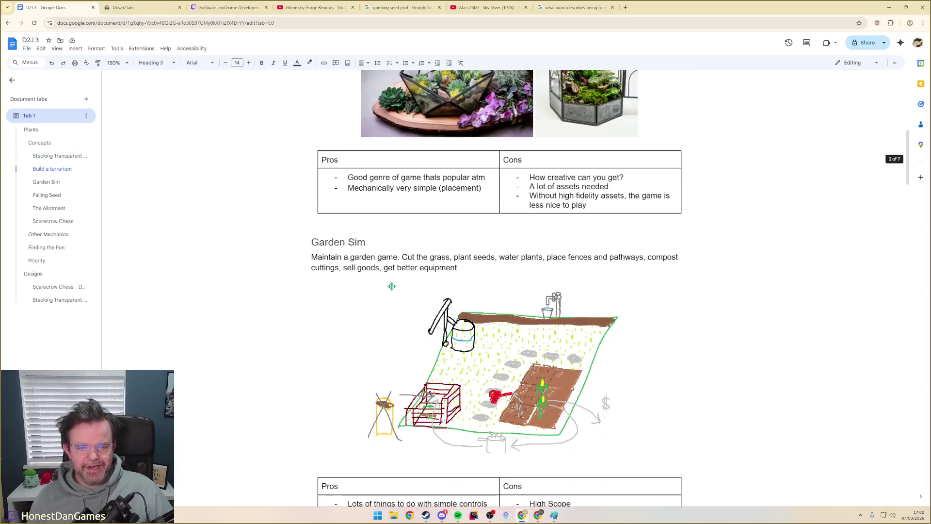
pyautogui.scroll(-2, 391, 284)
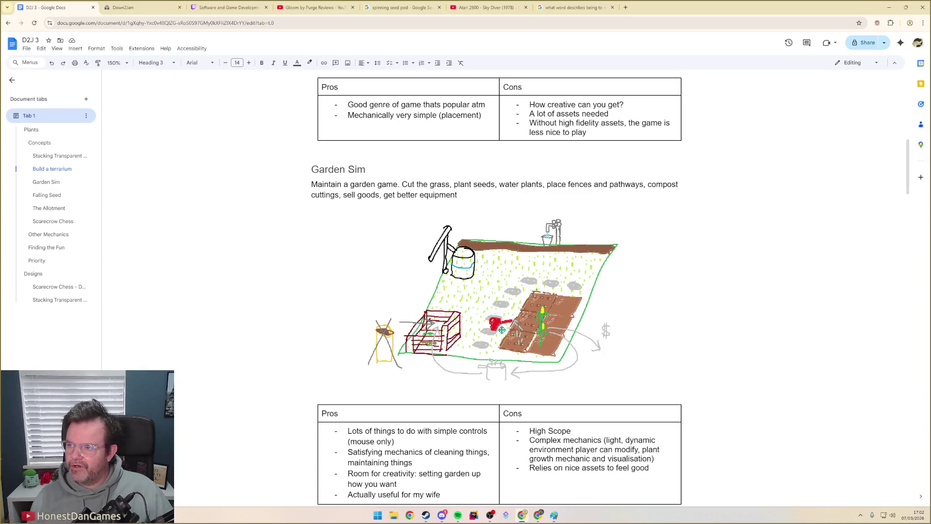
pyautogui.scroll(-3, 497, 332)
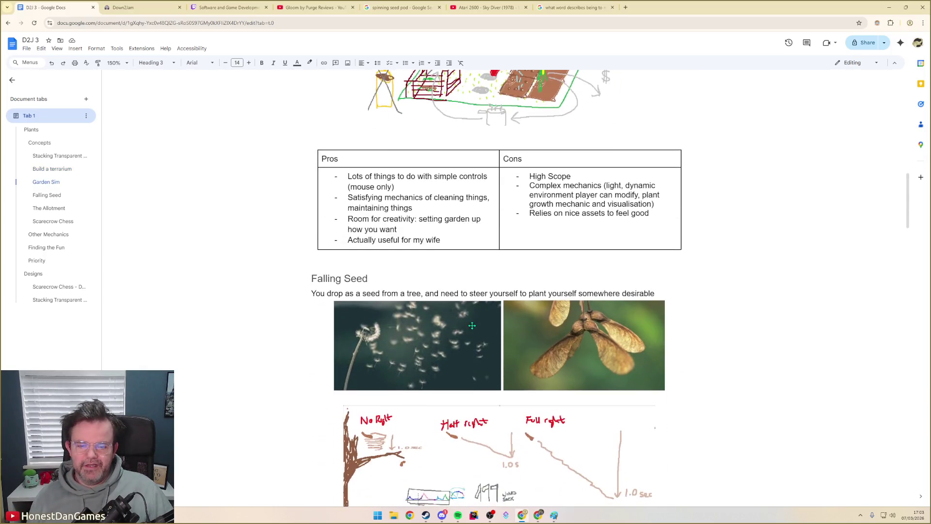
pyautogui.scroll(-4, 498, 333)
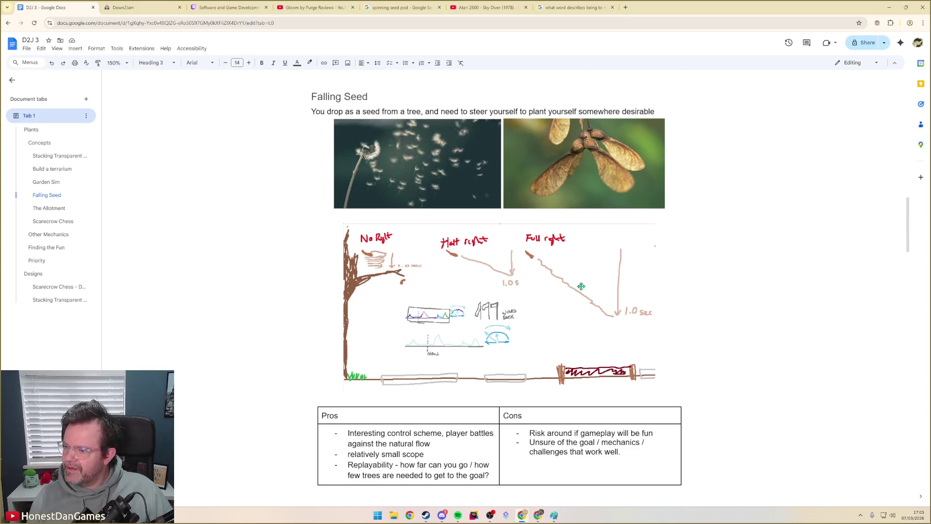
pyautogui.scroll(-4, 541, 291)
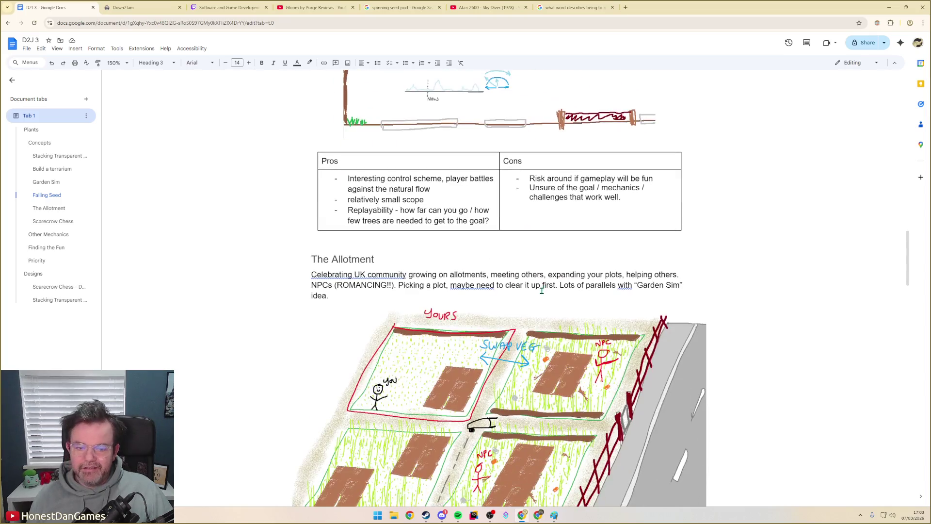
pyautogui.scroll(-1, 540, 292)
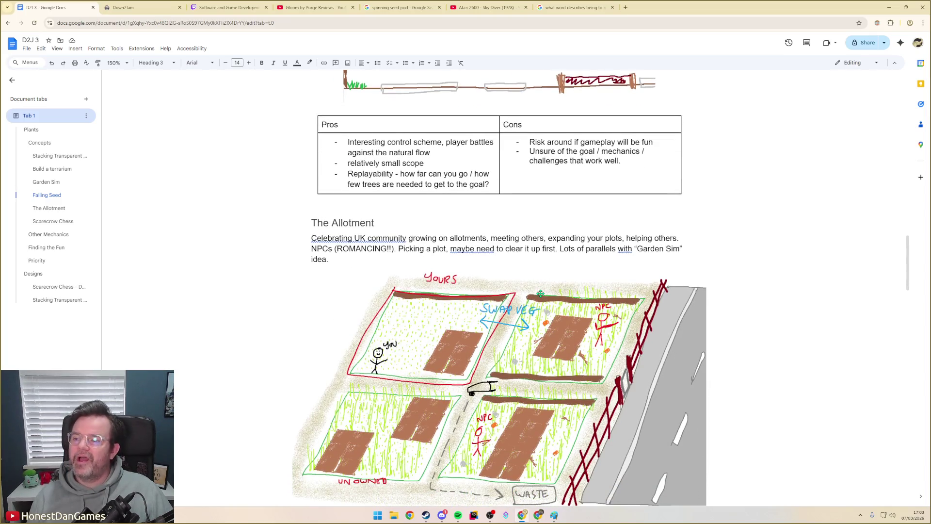